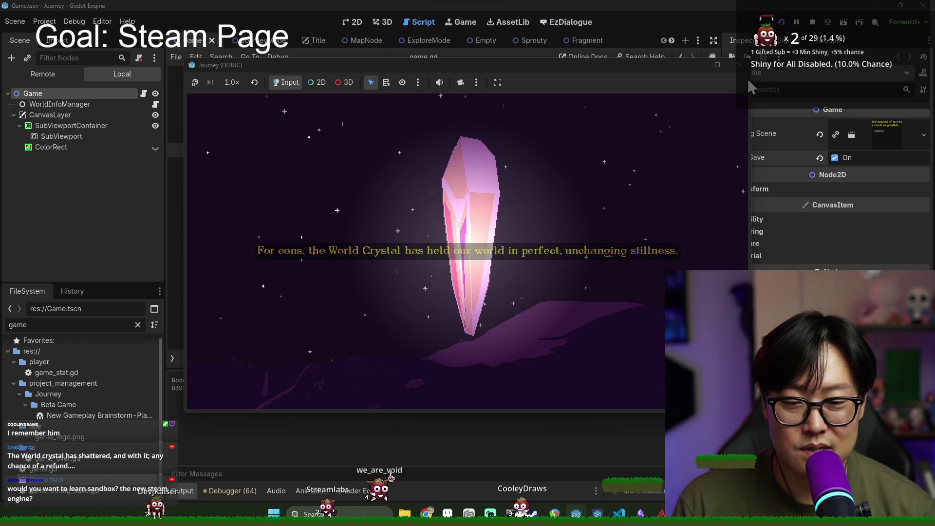
- Stop the Godot game preview and return to the Steam store page editor
click(813, 23)
key(alt+Tab)
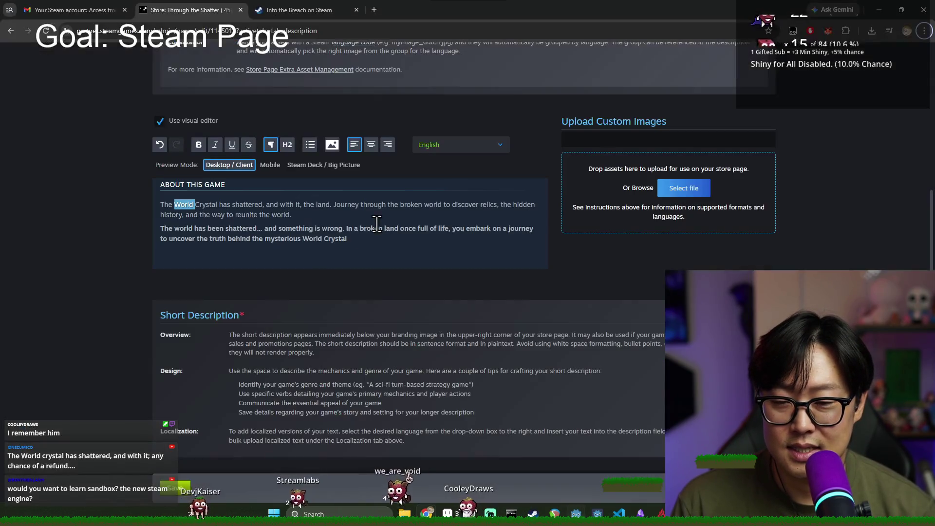
- Change 'the land' to 'our land' in the opening sentence
click(180, 207)
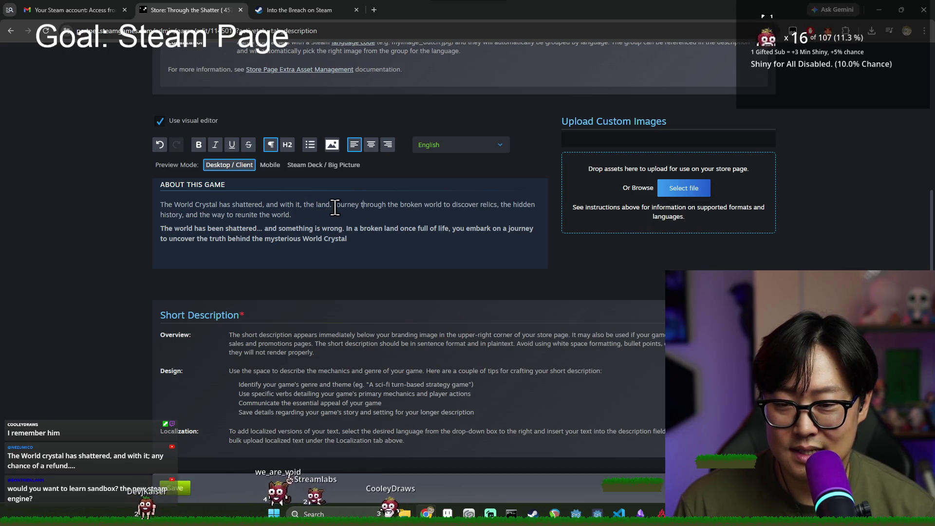
double_click(310, 205)
text(our)
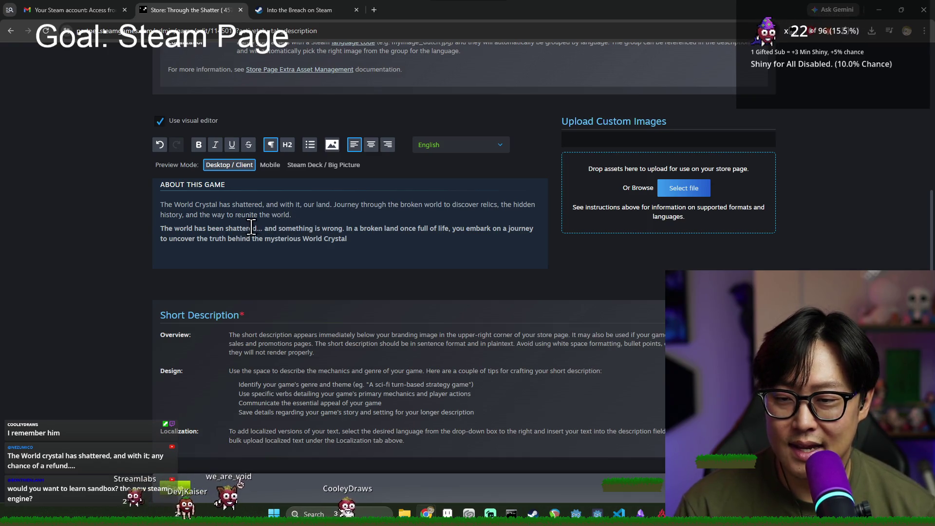
- Move the broken-land sentence to follow 'our land.' and remove its bold
drag(249, 215, 313, 228)
click(312, 228)
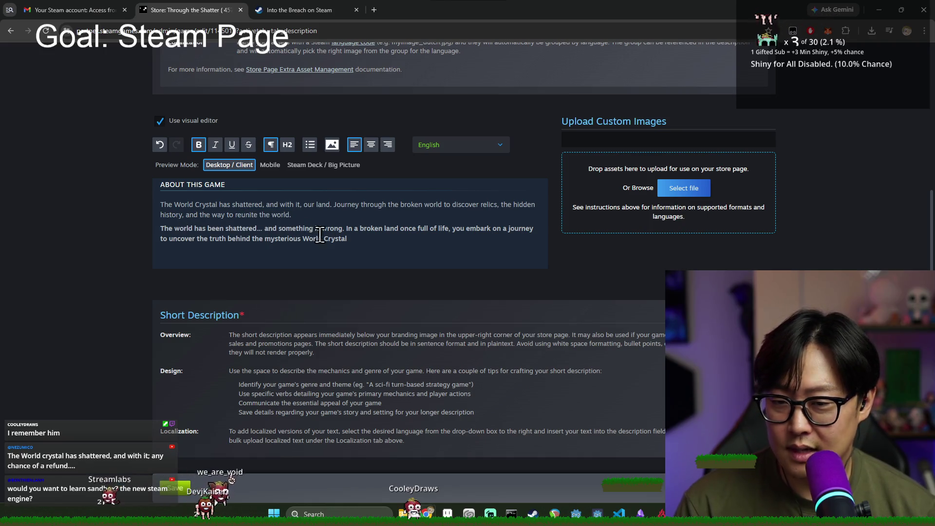
drag(353, 231, 437, 236)
click(427, 240)
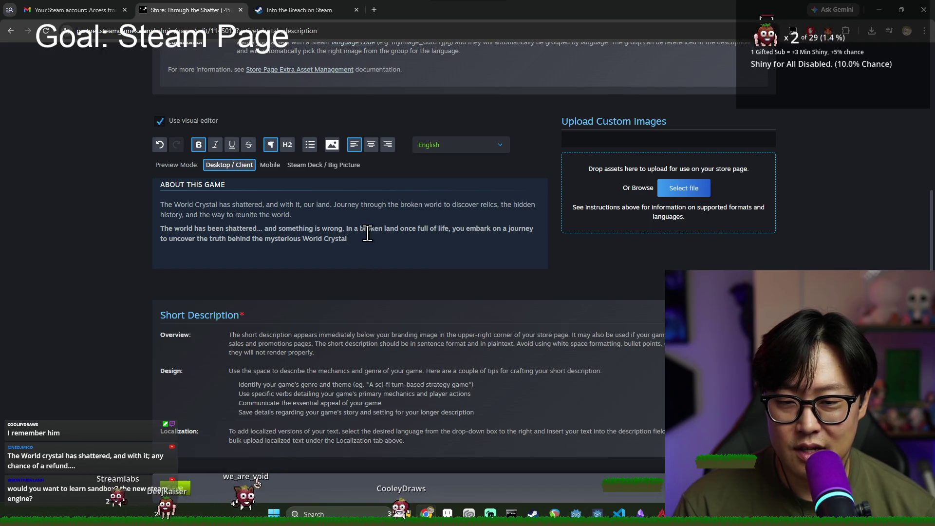
drag(347, 238, 346, 228)
key(ctrl+c)
key(BackSpace)
click(331, 205)
key(ctrl+v)
key(Return)
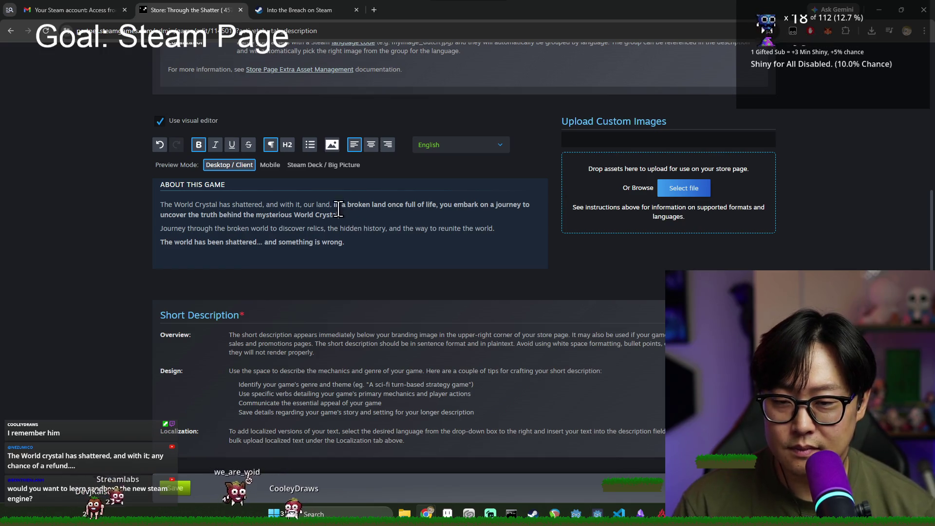
drag(334, 204, 337, 215)
key(ctrl+b)
click(311, 217)
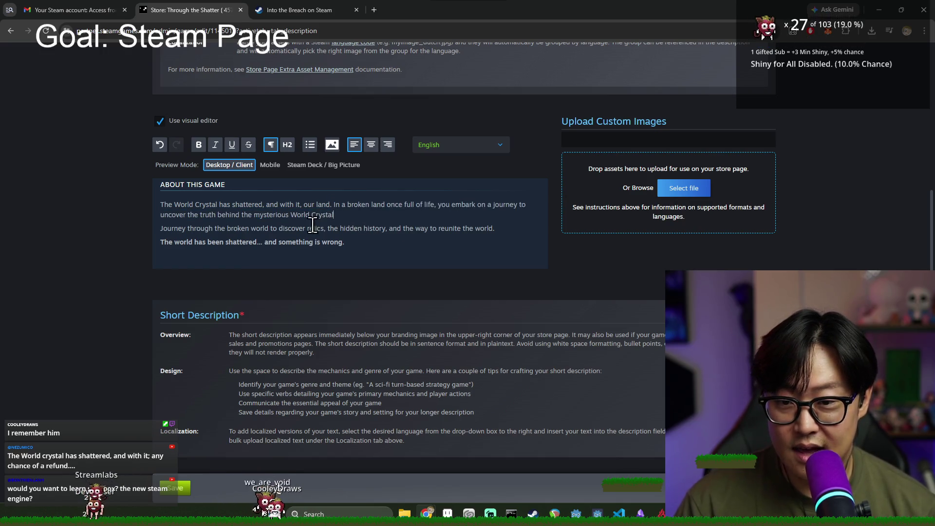
- Make the opening sentence ending 'our land.' bold
mouse_move(174, 205)
mouse_down()
mouse_move(279, 206)
mouse_move(186, 205)
mouse_up()
click(278, 205)
drag(332, 204, 160, 204)
key(ctrl+b)
click(341, 216)
drag(337, 205, 147, 203)
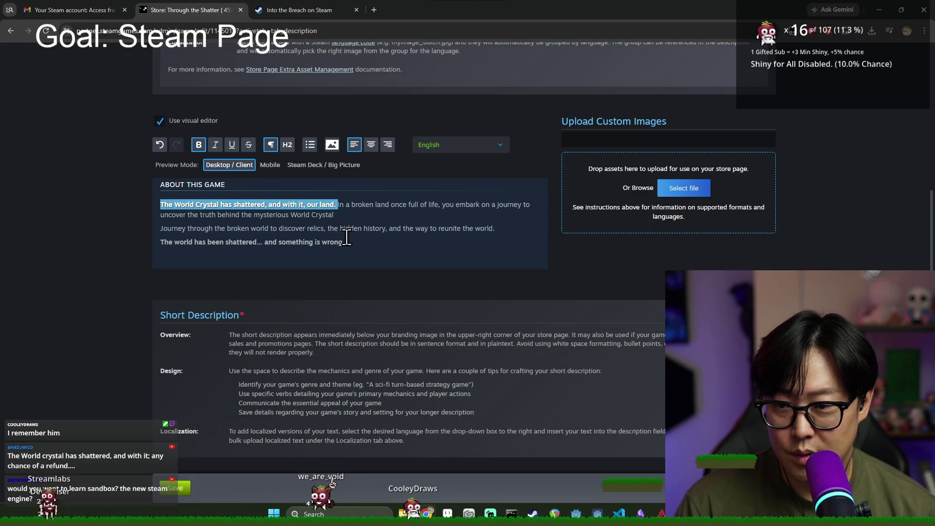
click(348, 213)
- Delete the leftover Journey and world-shattered lines
drag(340, 221, 376, 240)
key(BackSpace)
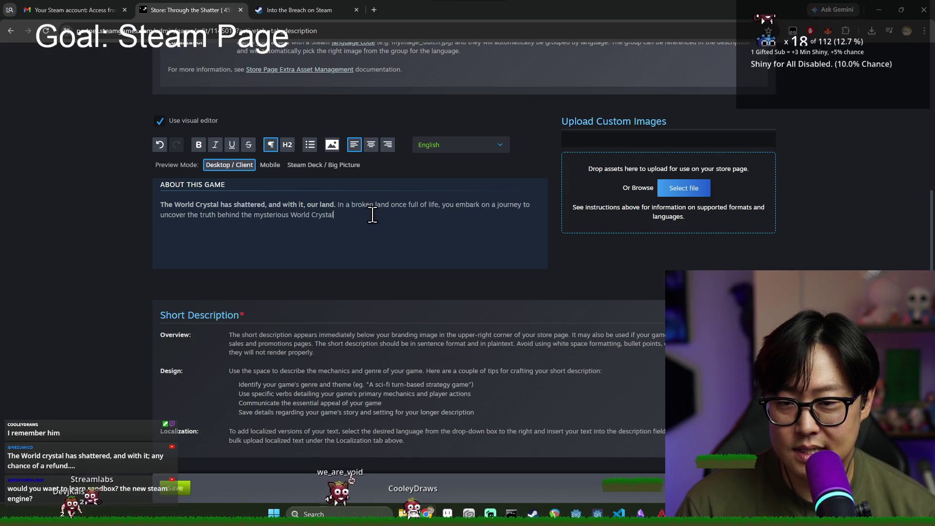
drag(344, 205, 432, 205)
click(466, 225)
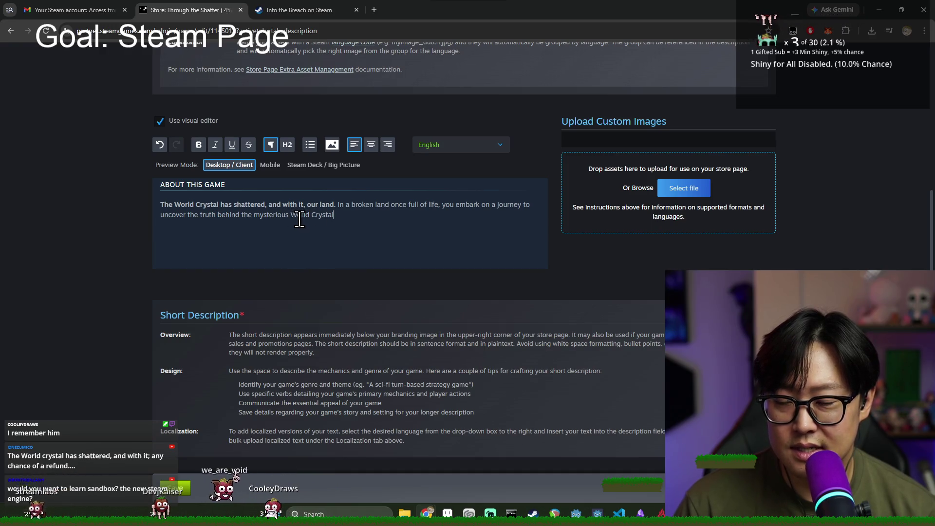
key(ctrl+shift+Left)
key(ctrl+shift+Left)
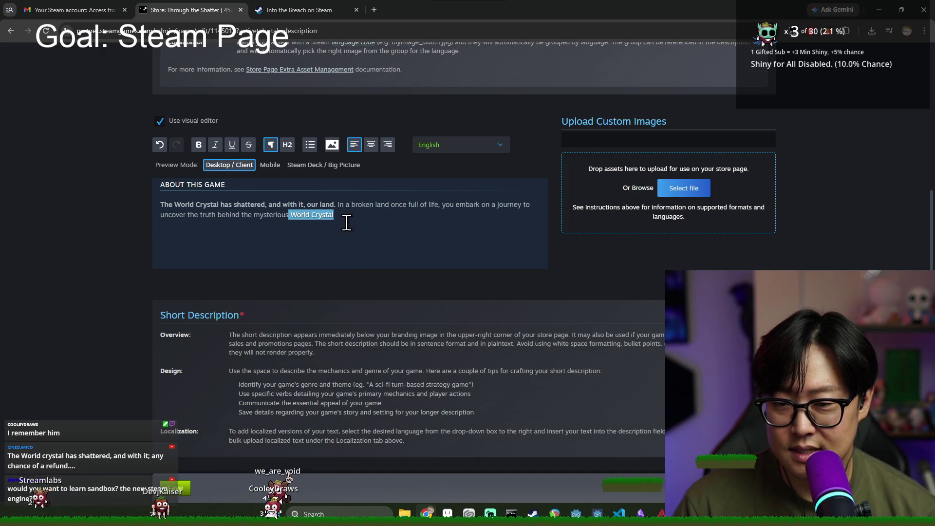
click(298, 217)
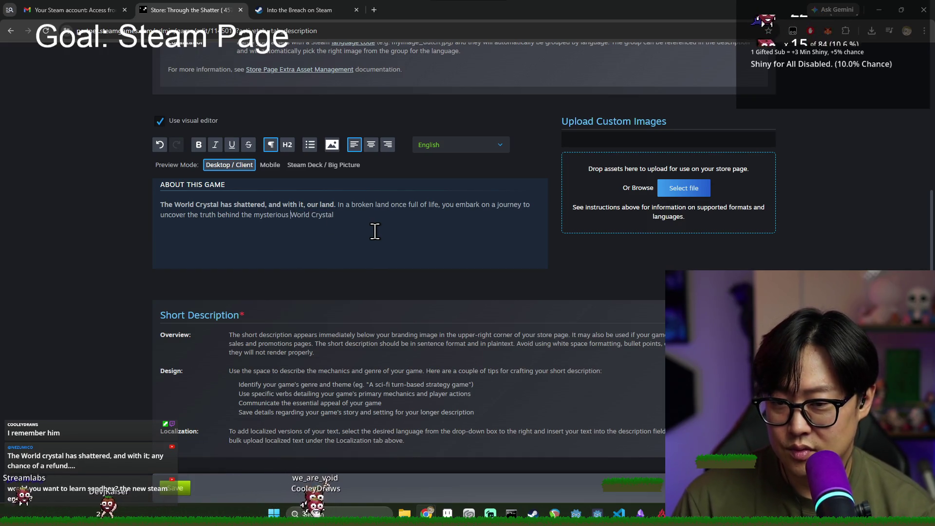
text(truth)
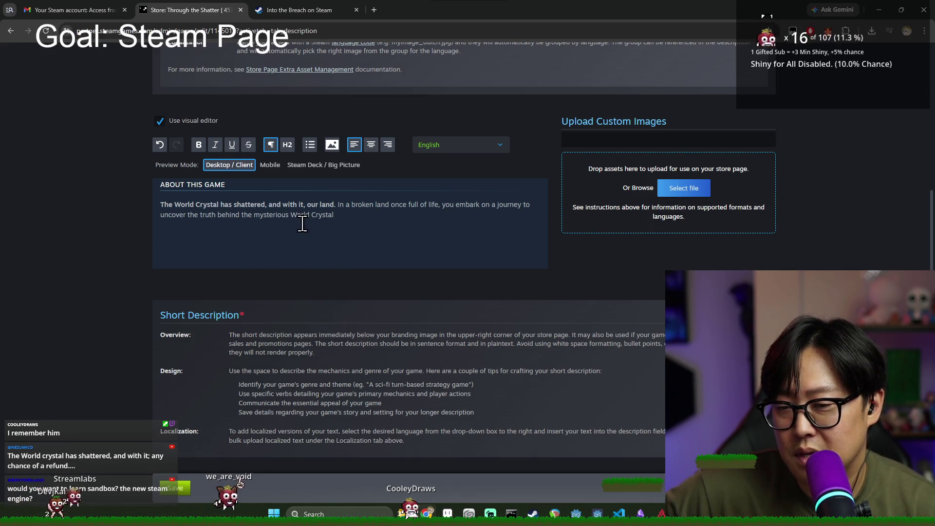
drag(254, 216, 328, 217)
click(322, 220)
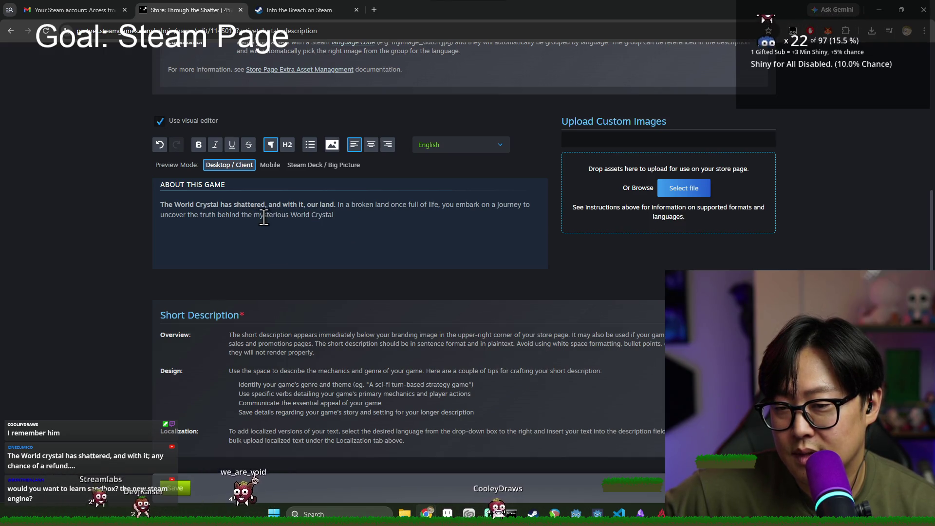
drag(254, 216, 359, 215)
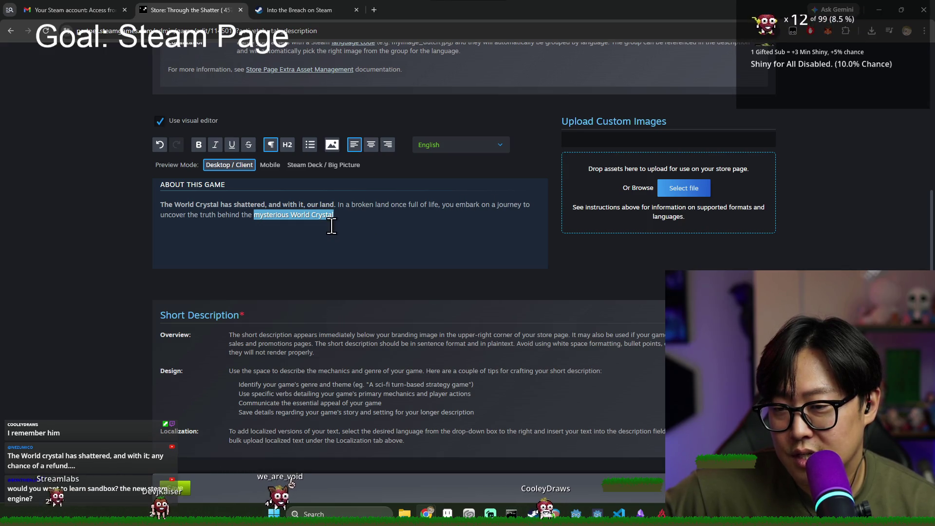
double_click(447, 205)
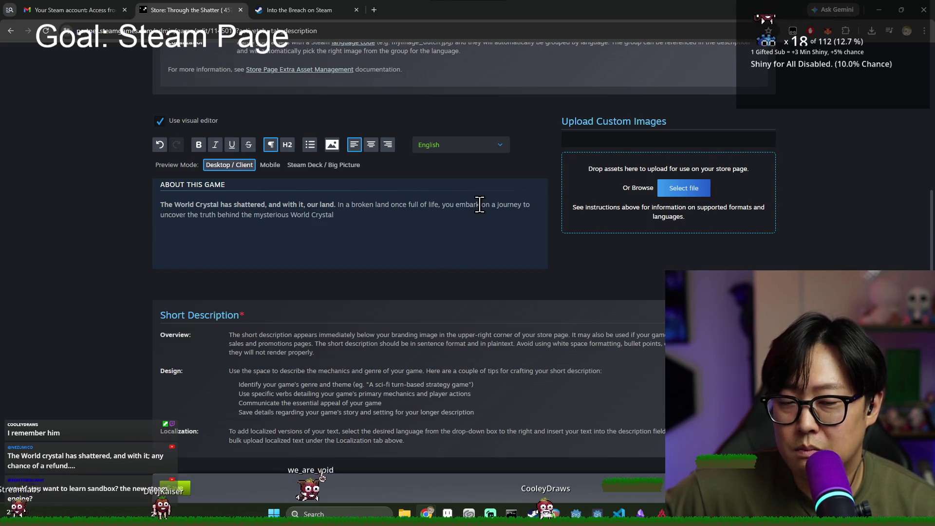
click(454, 205)
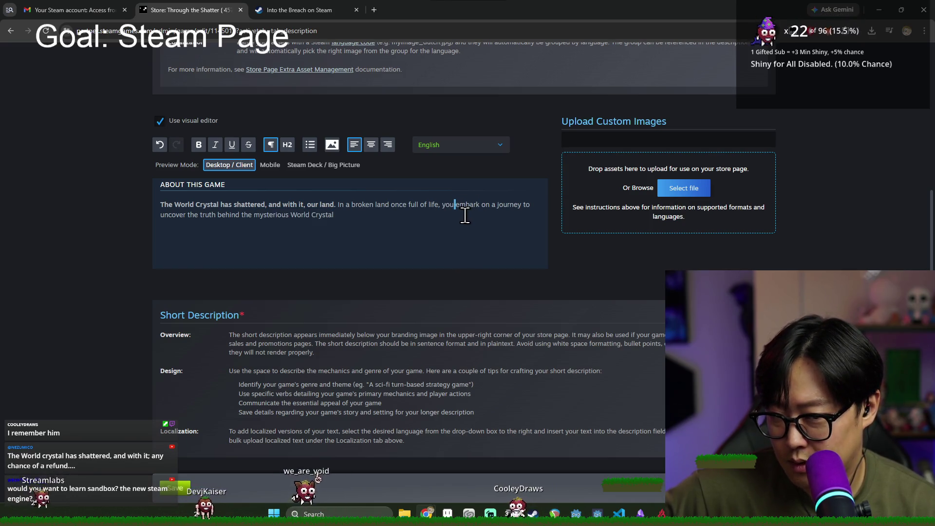
double_click(466, 205)
click(440, 217)
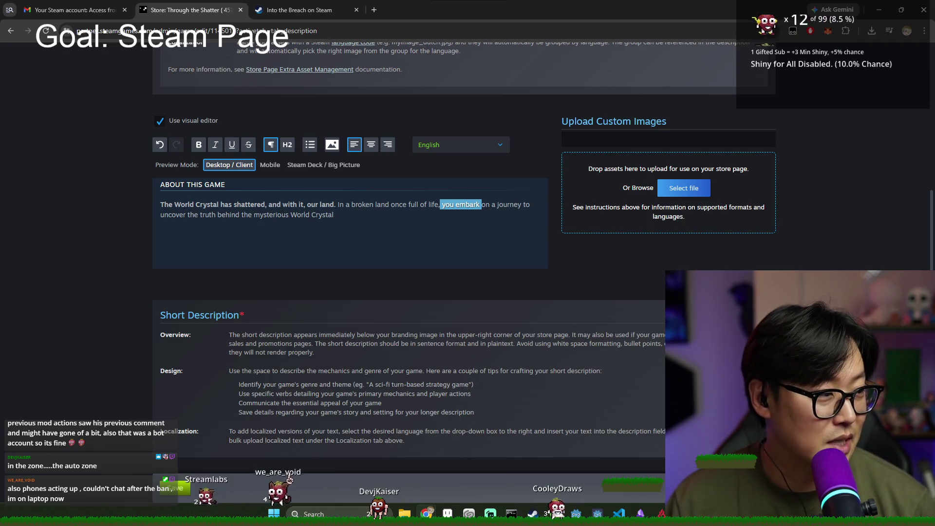
click(233, 215)
mouse_move(236, 205)
mouse_down()
mouse_move(303, 204)
mouse_move(190, 205)
mouse_up()
click(295, 220)
click(337, 243)
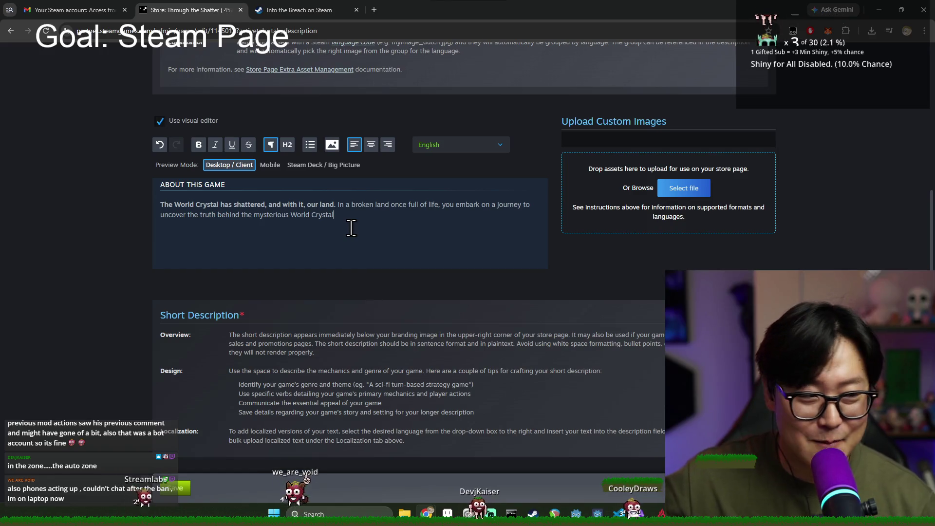
scroll(487, 249, down, 1)
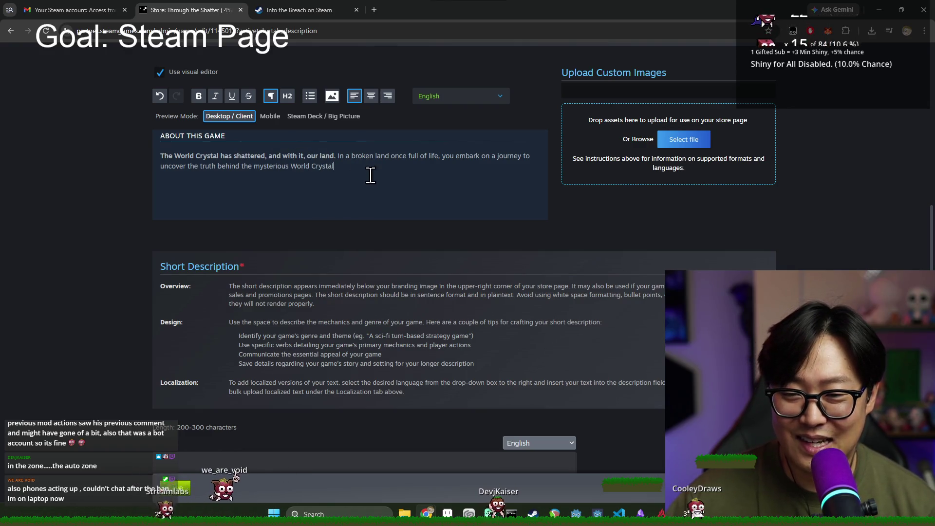
mouse_move(314, 156)
mouse_down()
mouse_move(318, 167)
mouse_move(402, 159)
mouse_up()
click(402, 159)
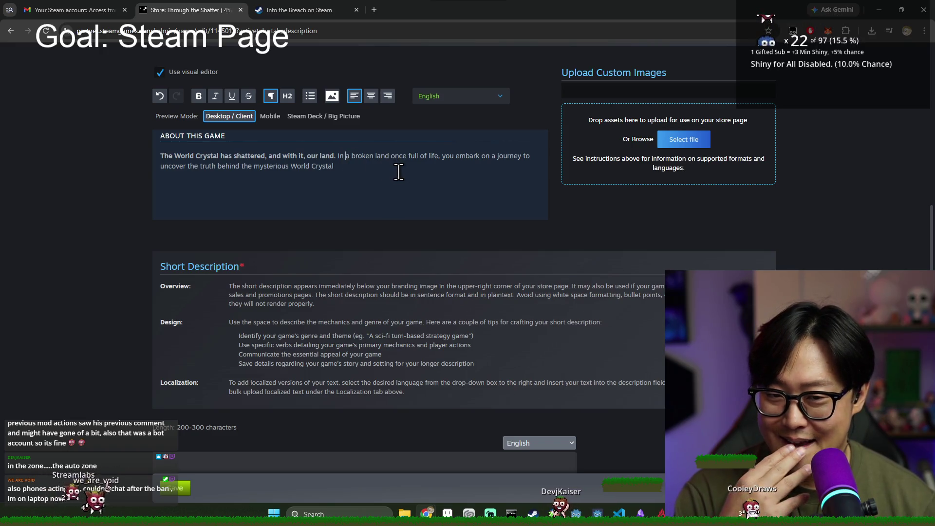
key(ctrl+z)
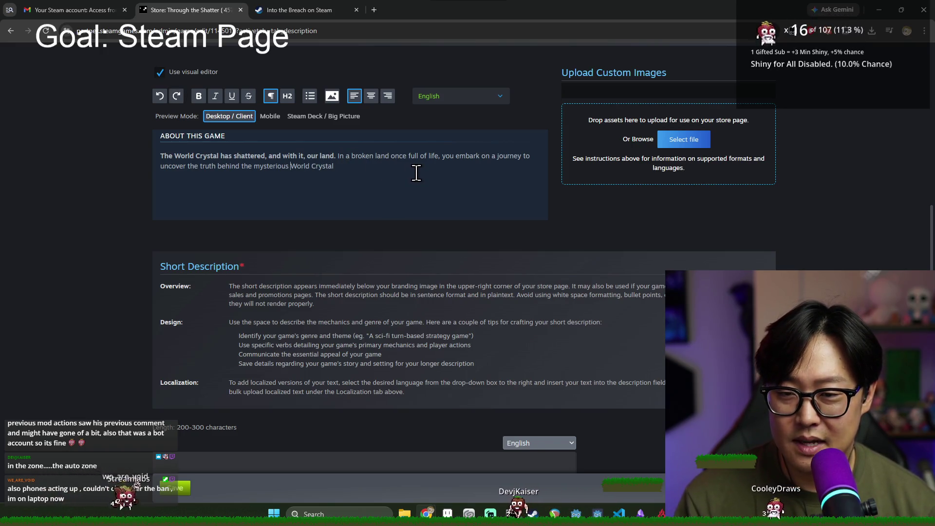
key(ctrl+z)
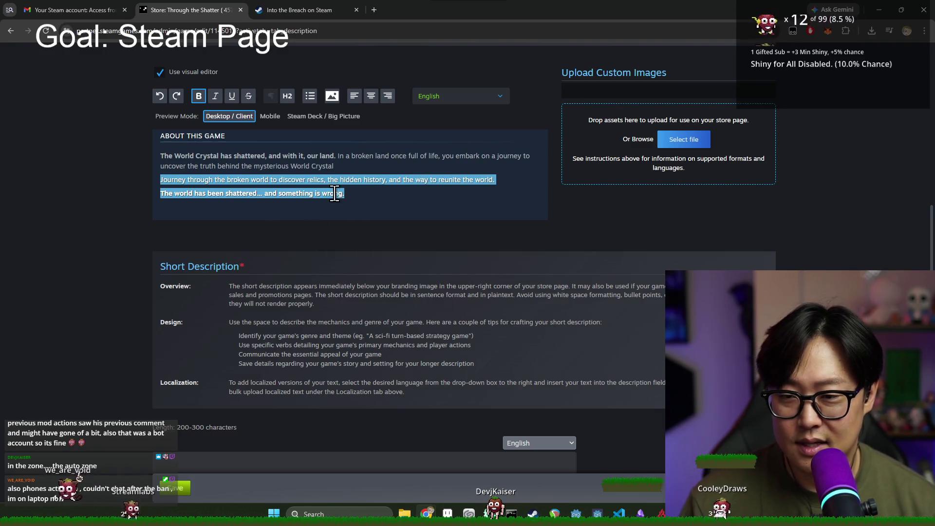
key(ctrl+z)
key(ctrl+y)
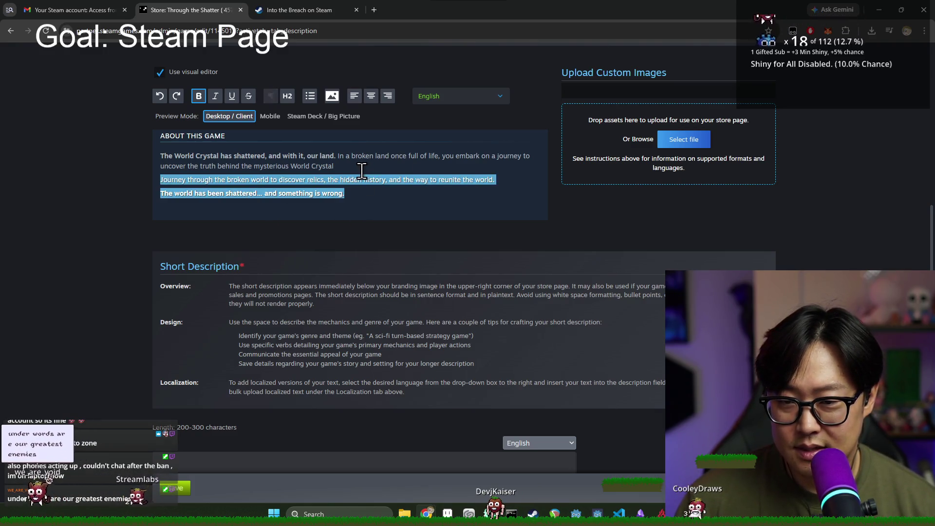
key(BackSpace)
drag(342, 165, 453, 160)
mouse_move(375, 157)
mouse_down()
mouse_move(435, 157)
mouse_move(341, 156)
mouse_up()
click(439, 156)
click(378, 167)
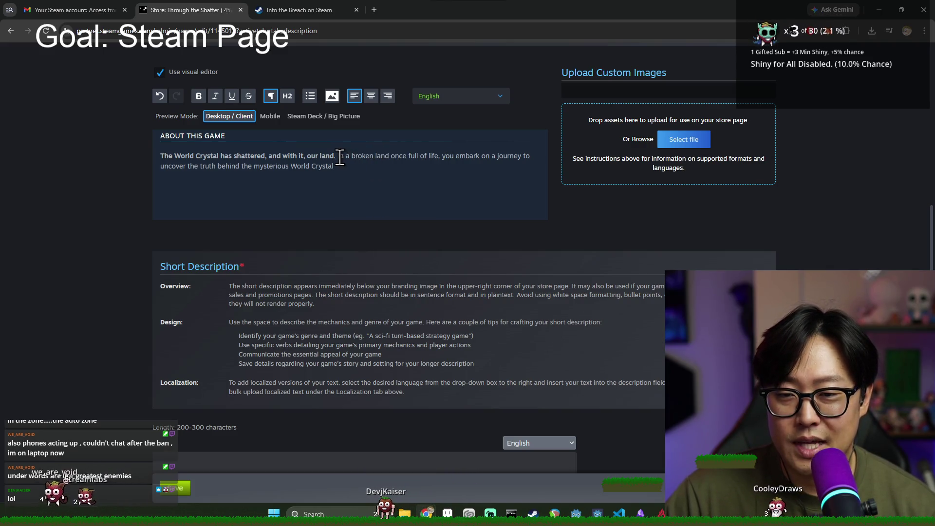
click(449, 156)
mouse_move(426, 156)
mouse_down()
mouse_move(449, 157)
mouse_move(335, 158)
mouse_up()
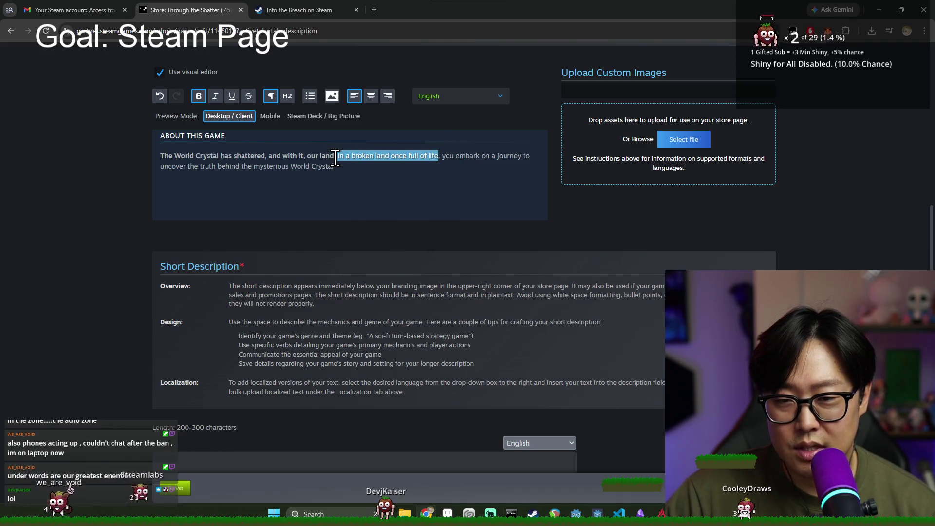
click(361, 183)
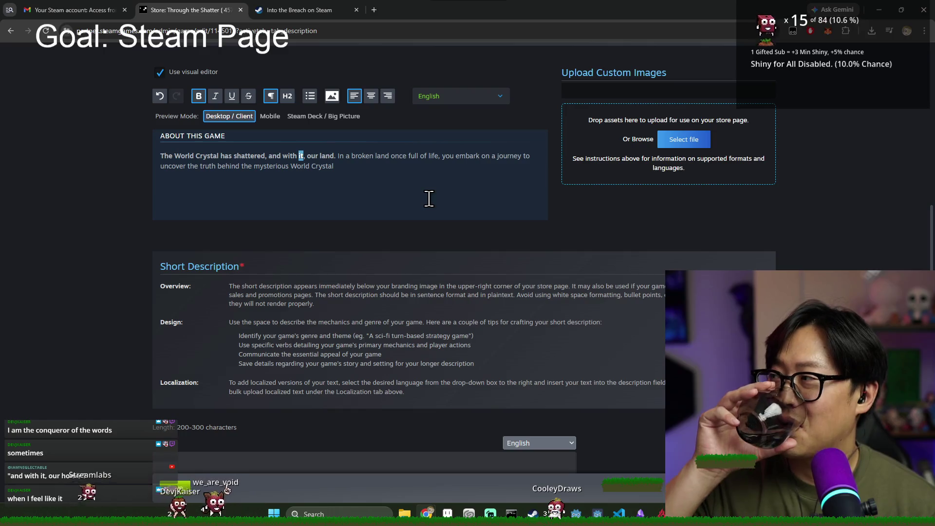
- Place the insertion point in the About This Game text, ending right after 'our land'
click(338, 165)
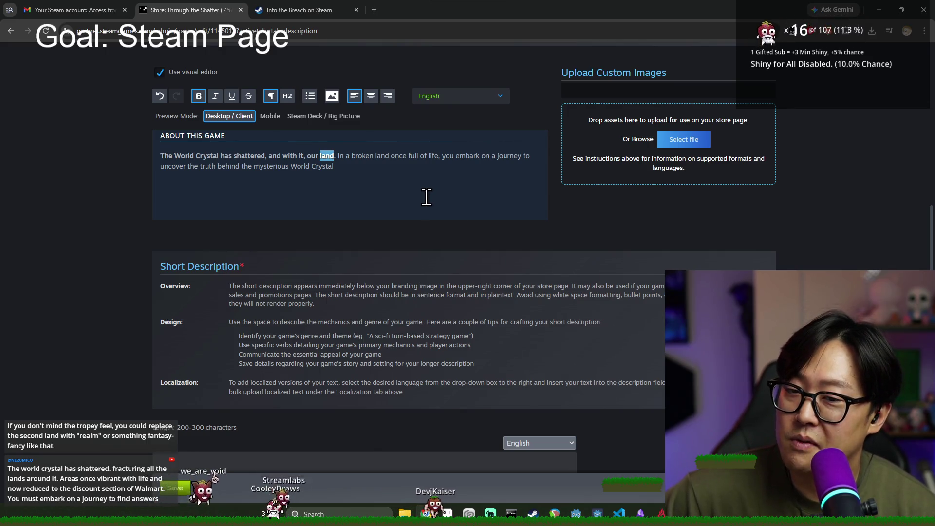
click(337, 155)
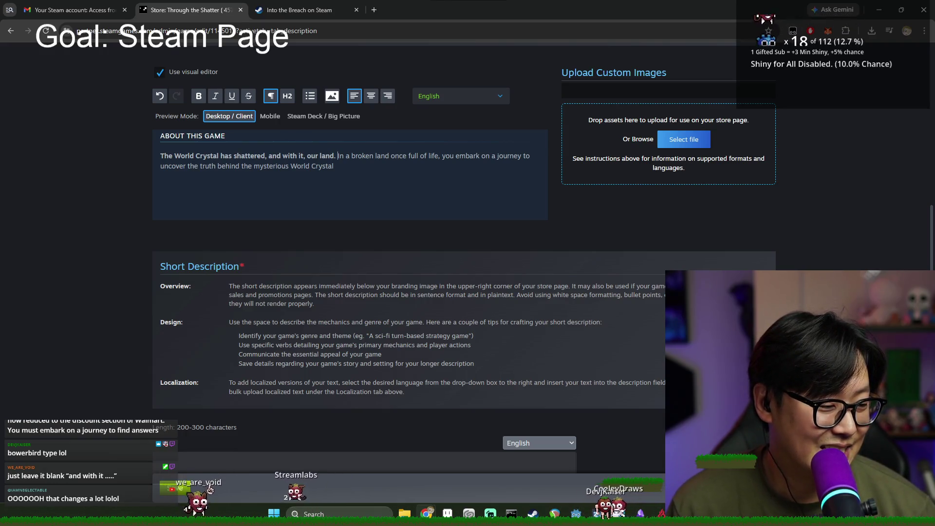
click(305, 156)
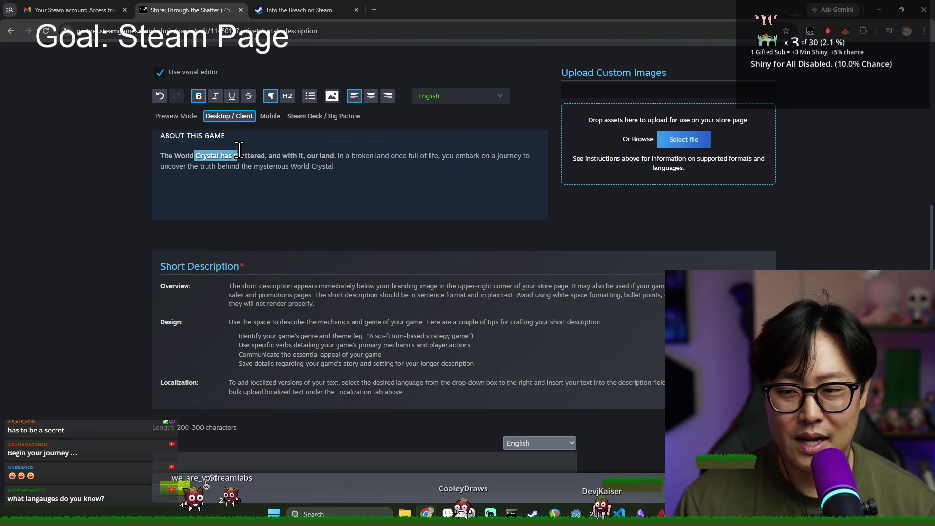
click(320, 160)
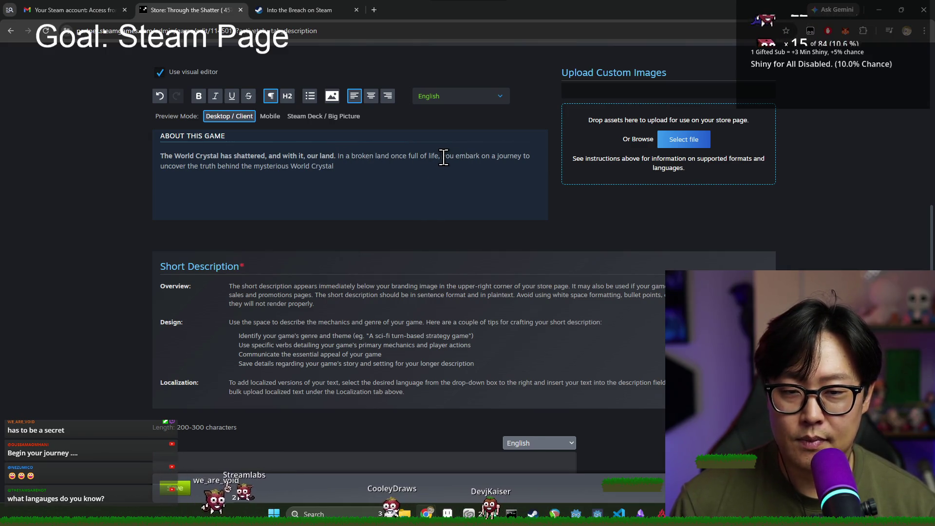
- Replace 'In a broken land… you embark on' with 'Embark on a journey to… the fracture.'
shift+click(351, 157)
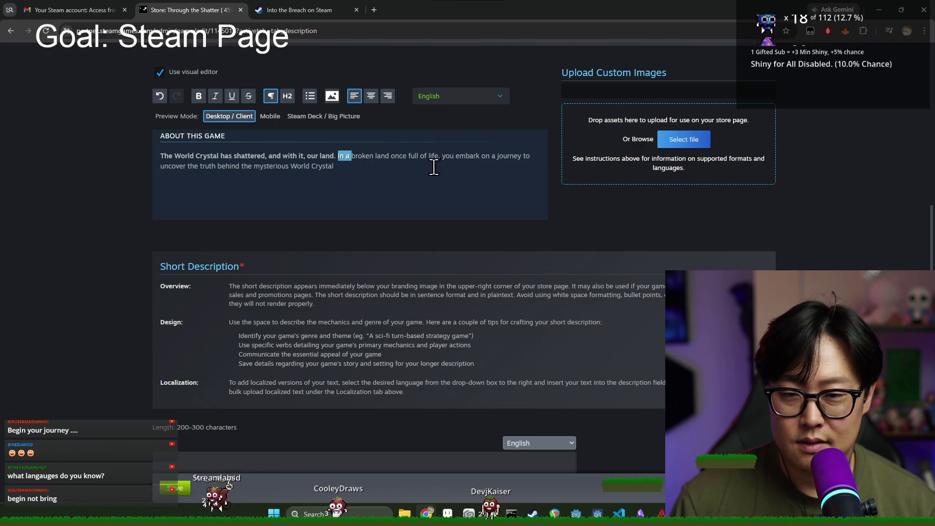
shift+click(443, 156)
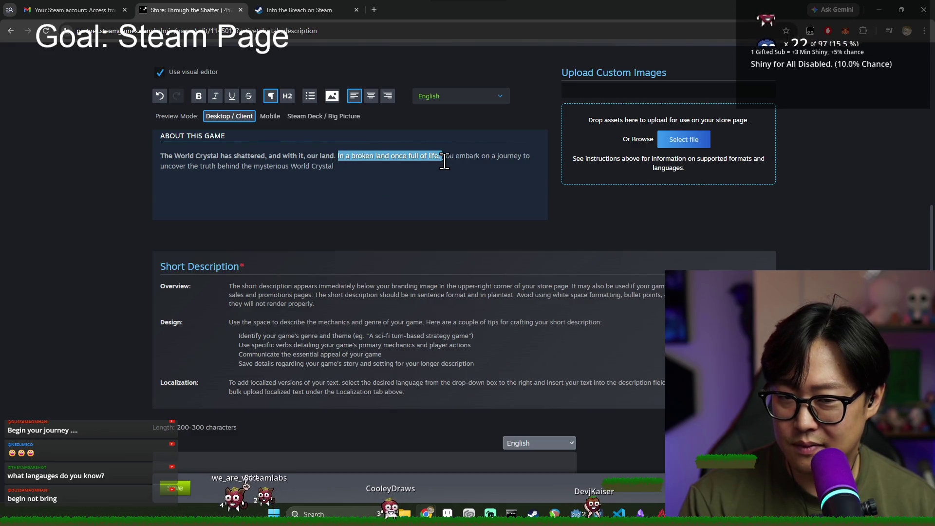
shift+click(493, 159)
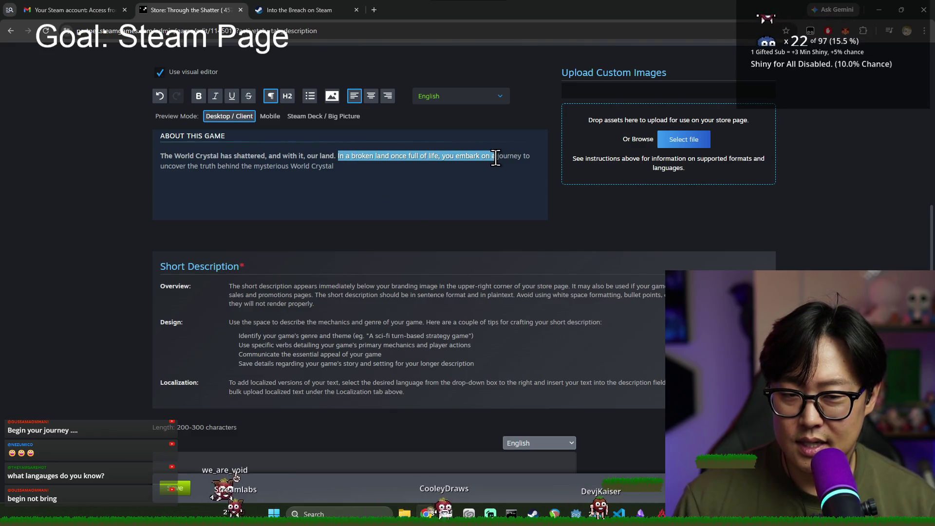
text(Embark o)
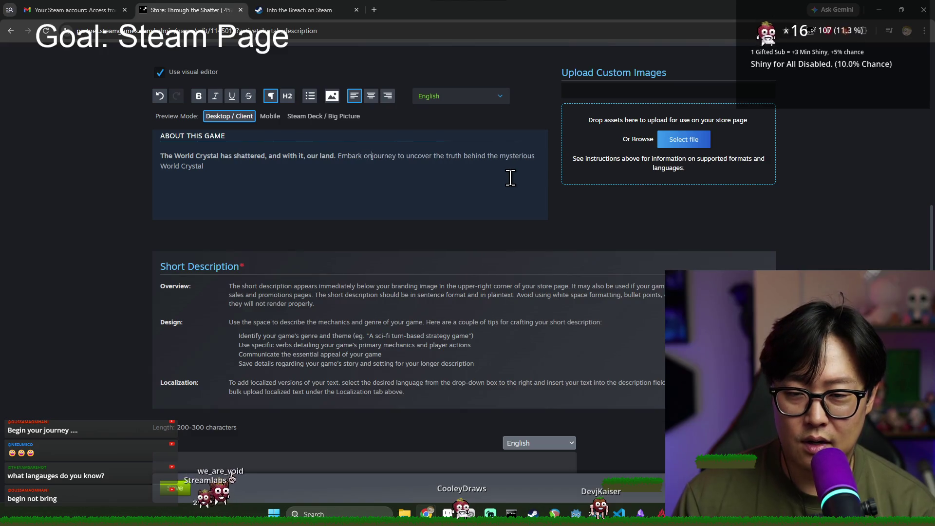
text(n a)
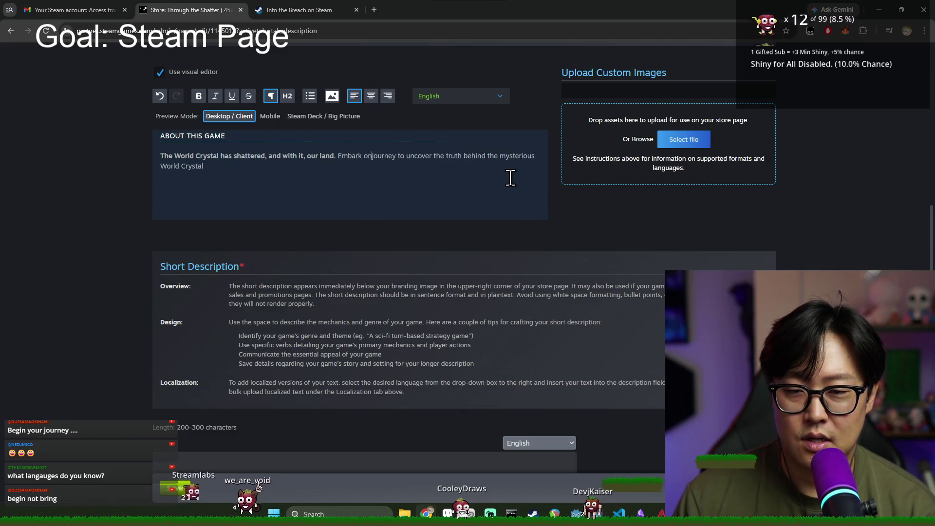
click(412, 157)
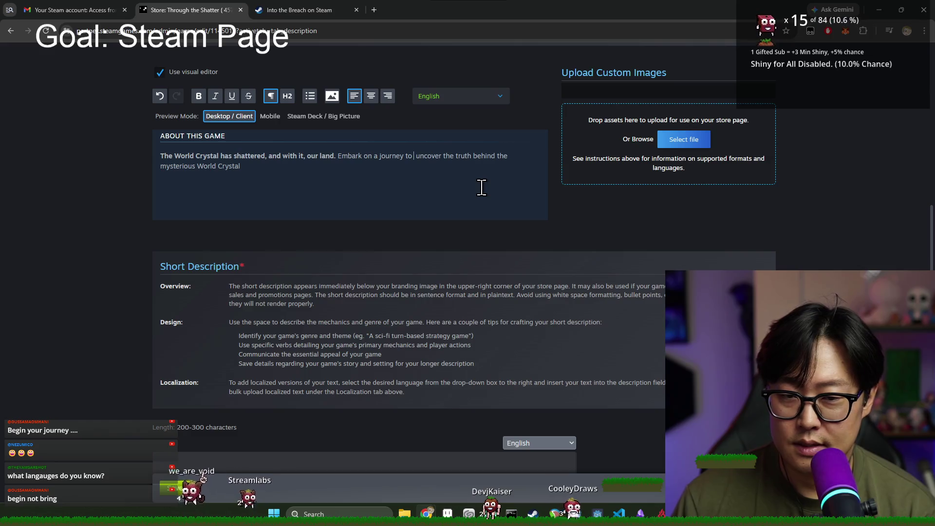
text(discover the truth  )
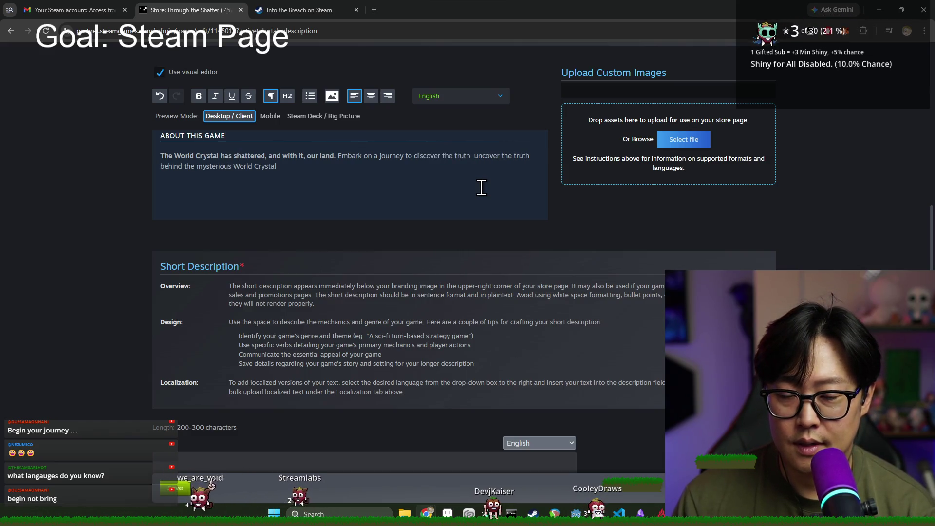
text(ehind t)
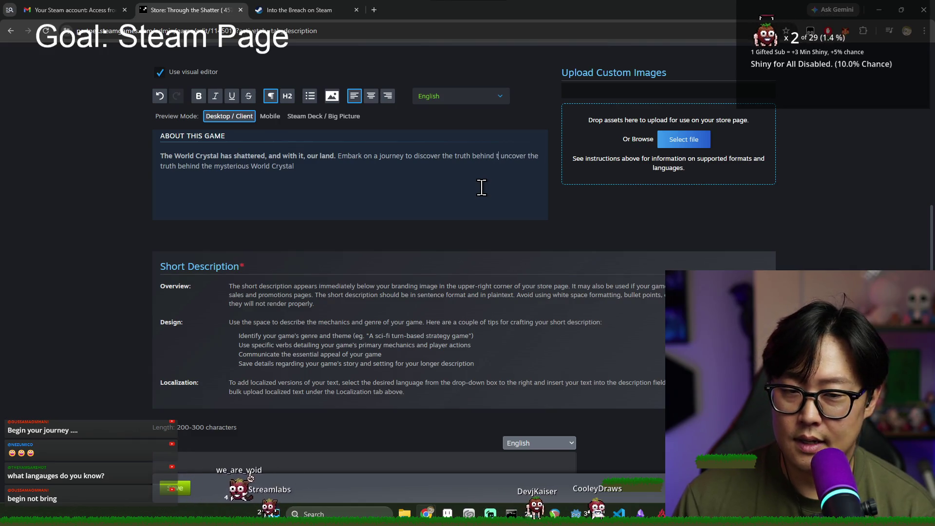
text(he fracture.)
- Delete the old ending and continue with '- gathering and discovering relics and history'
key(ctrl+shift+End)
key(BackSpace)
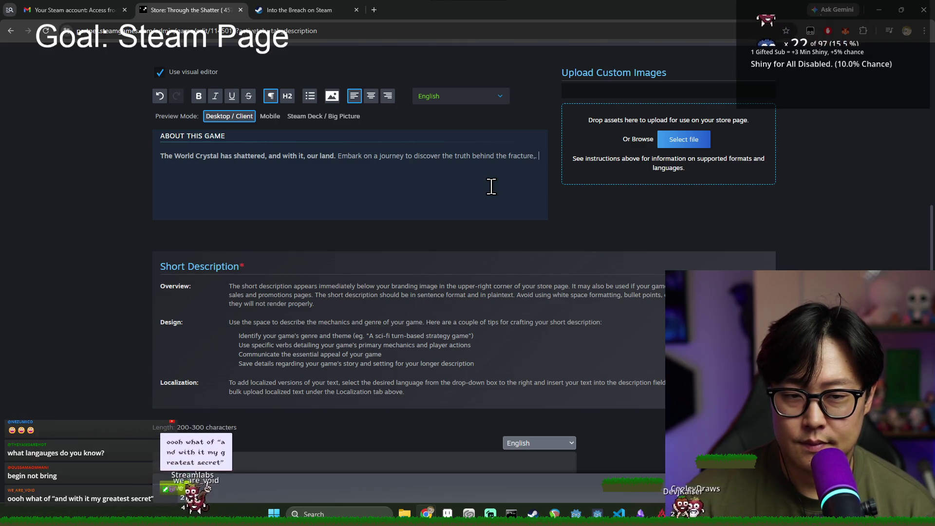
text(gathering relics, learning)
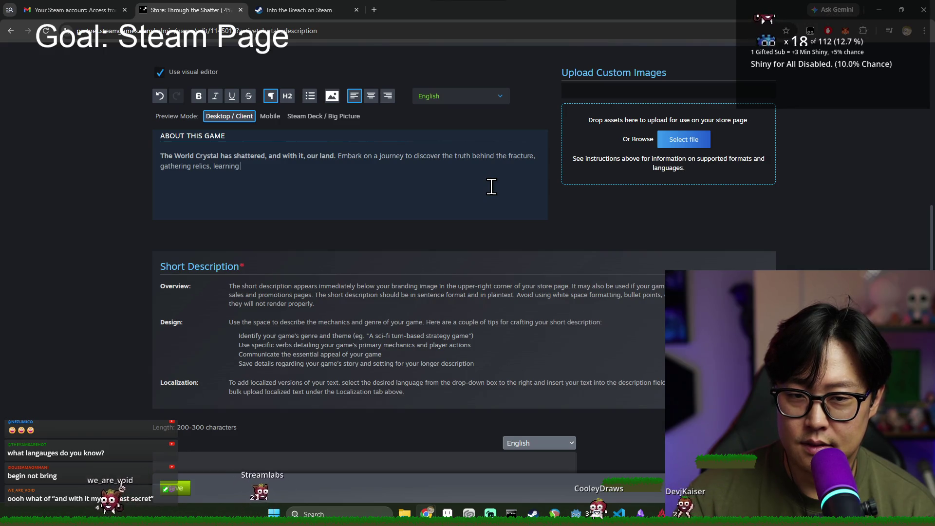
key(BackSpace)
key(BackSpace)
key(BackSpace)
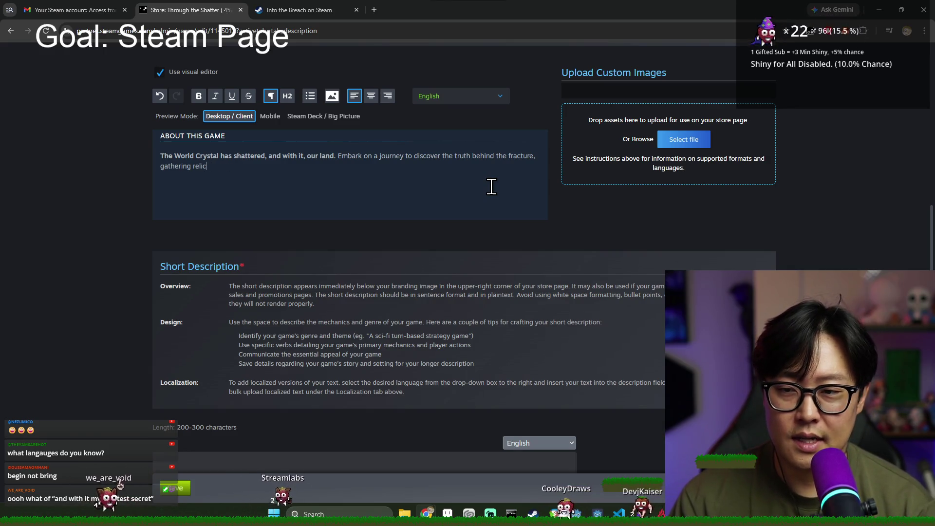
key(BackSpace)
key(BackSpace)
key(BackSpace)
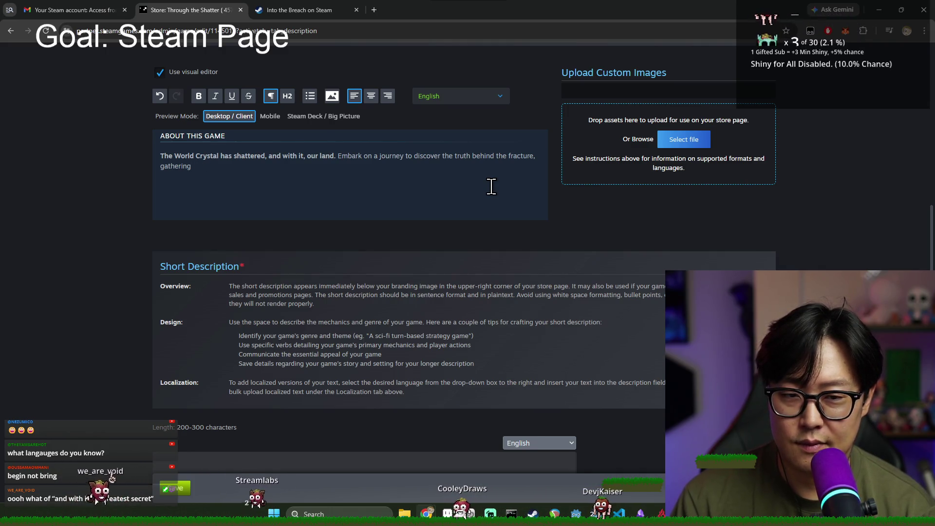
key(BackSpace)
key(BackSpace)
key(BackSpace)
text(- gathering )
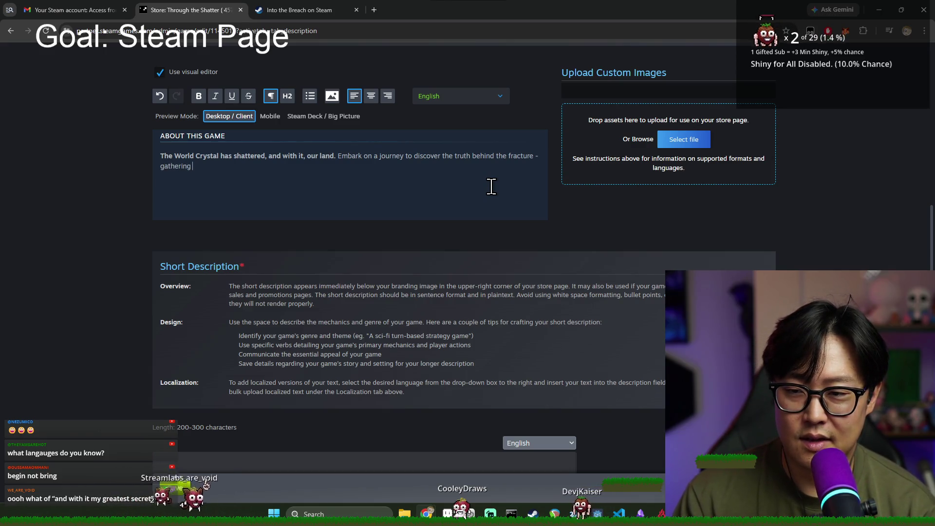
text(and discovering)
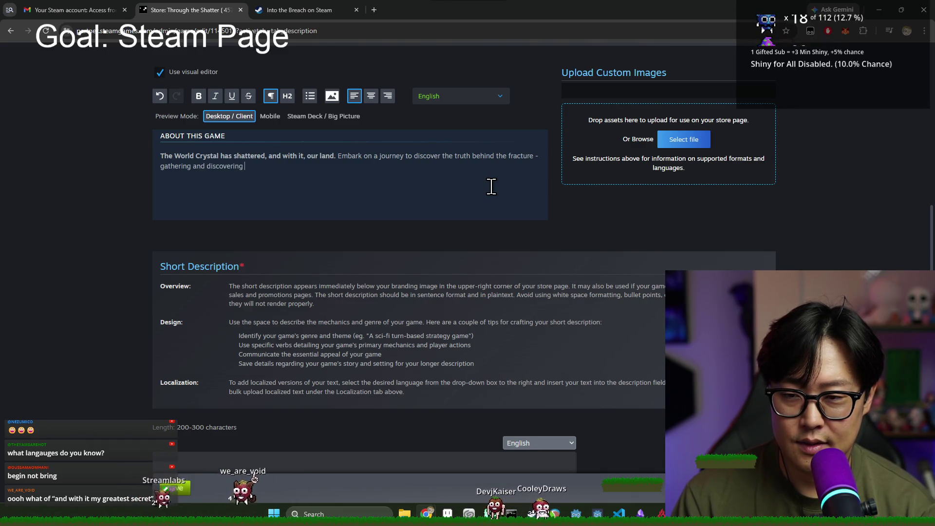
text(re)
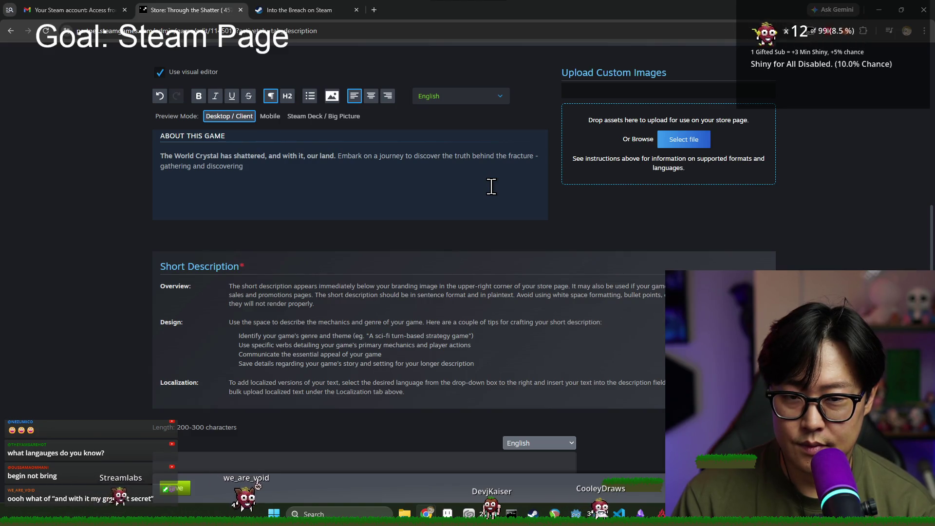
text(lics and)
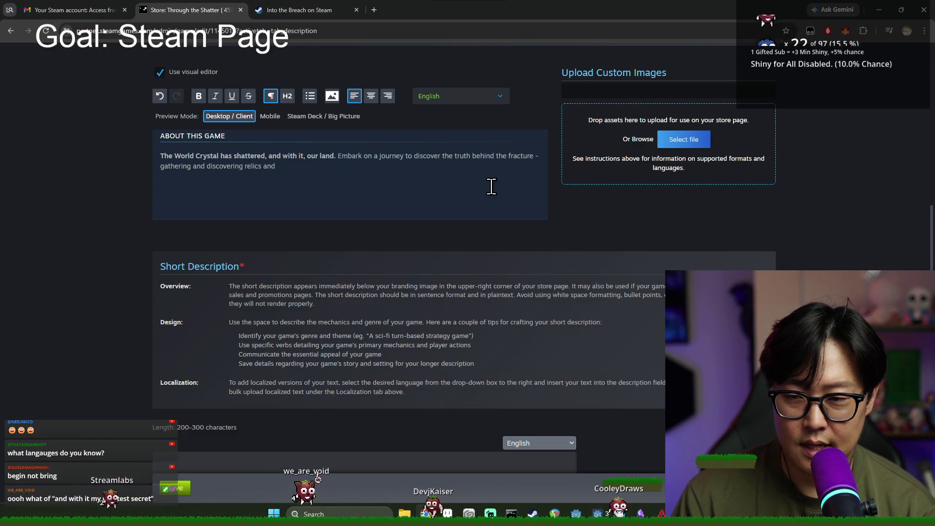
text( history)
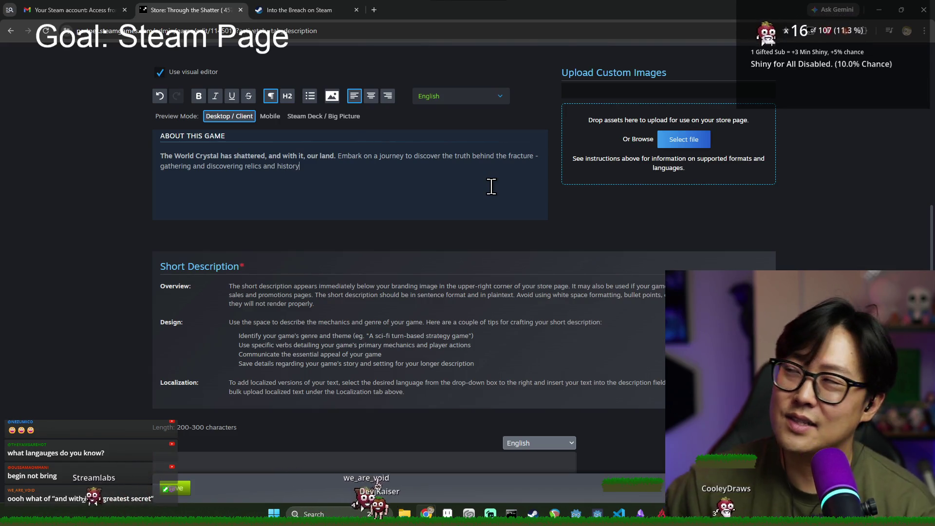
key(BackSpace)
key(BackSpace)
key(BackSpace)
key(BackSpace)
key(BackSpace)
key(BackSpace)
key(BackSpace)
key(BackSpace)
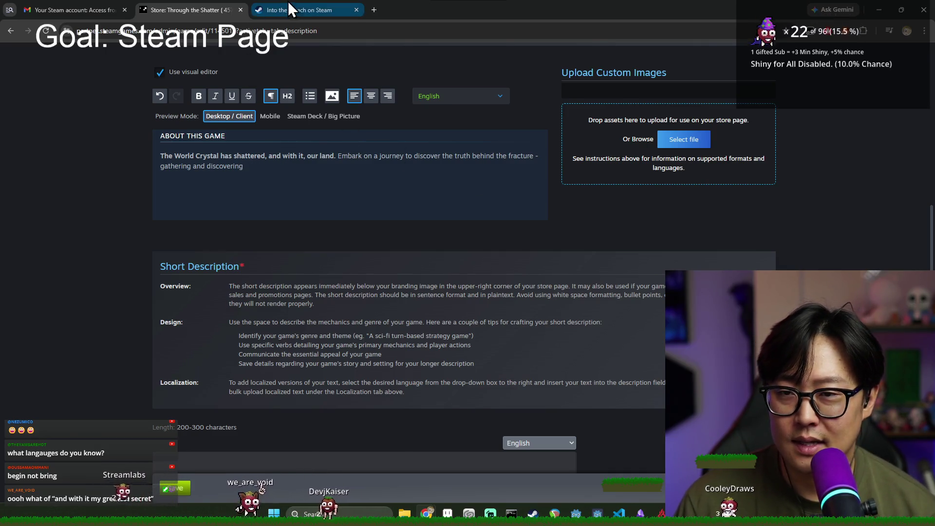
click(288, 4)
scroll(272, 190, down, 4)
mouse_move(245, 265)
mouse_down()
mouse_move(464, 264)
mouse_move(511, 252)
mouse_move(210, 265)
mouse_up()
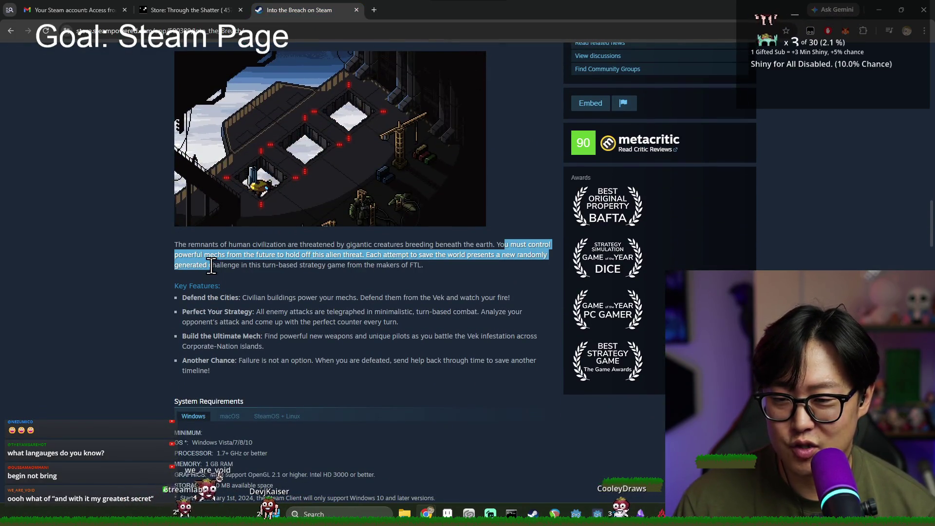
mouse_move(370, 255)
mouse_down()
mouse_move(253, 254)
mouse_move(377, 244)
mouse_up()
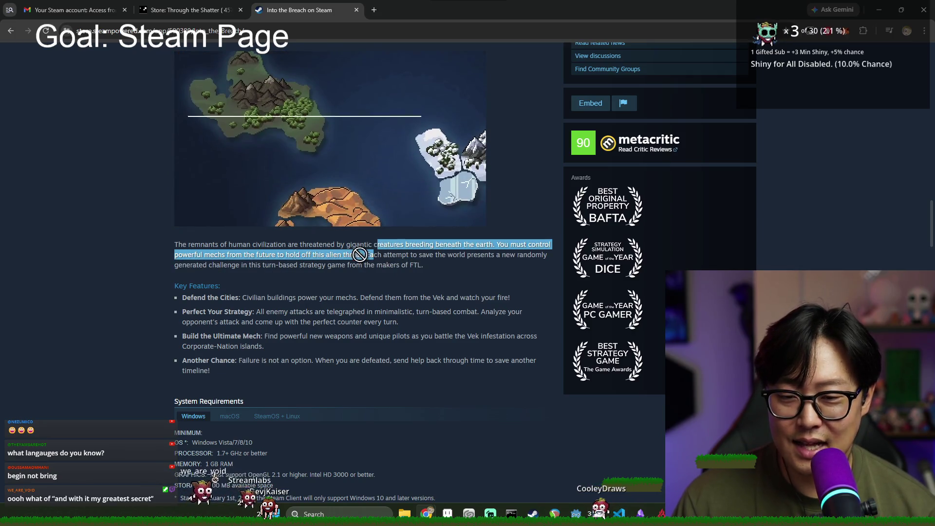
mouse_move(495, 243)
mouse_down()
mouse_move(415, 257)
mouse_move(436, 264)
mouse_up()
click(436, 265)
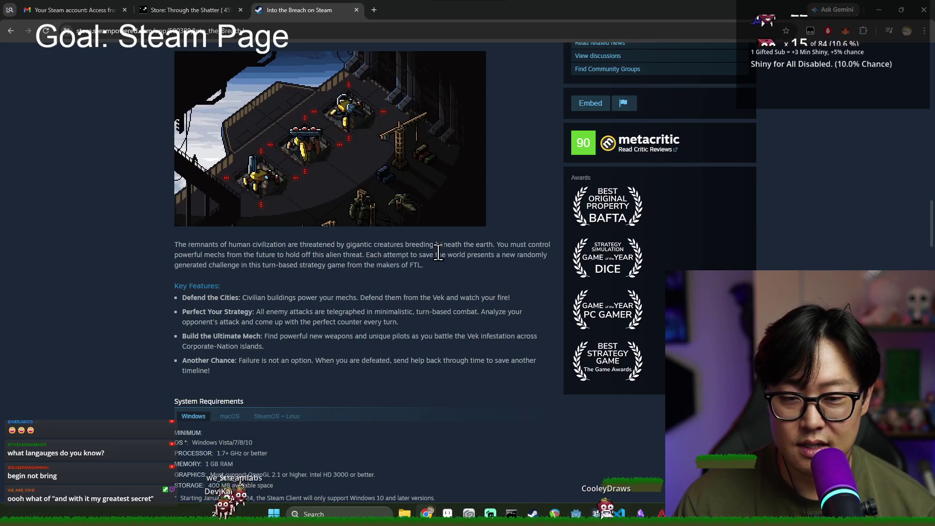
click(183, 9)
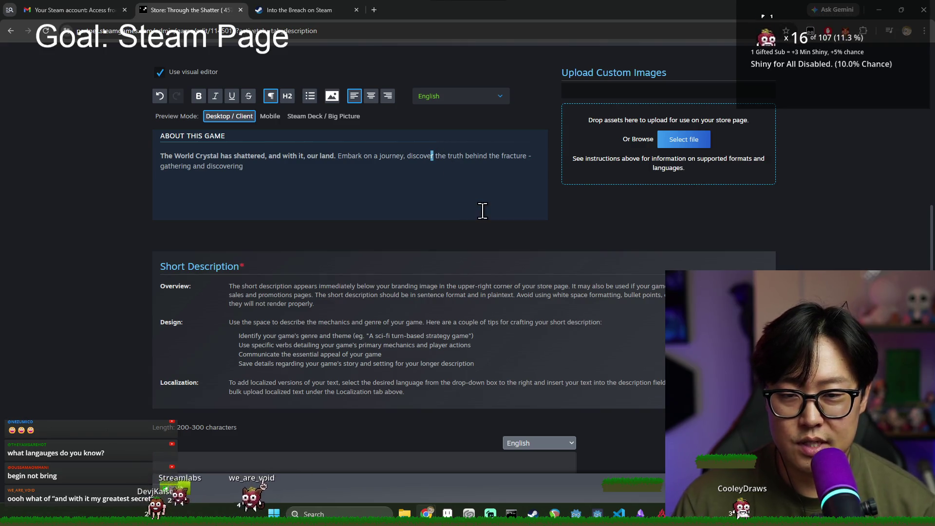
- Rework the ending into 'Manage your resource and gather powerful relics to FIX this world.'
text(ing)
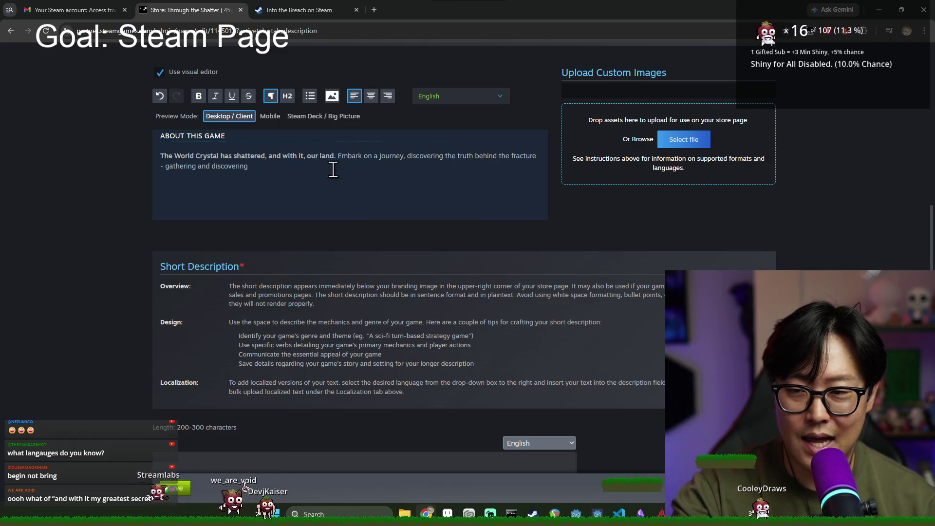
key(BackSpace)
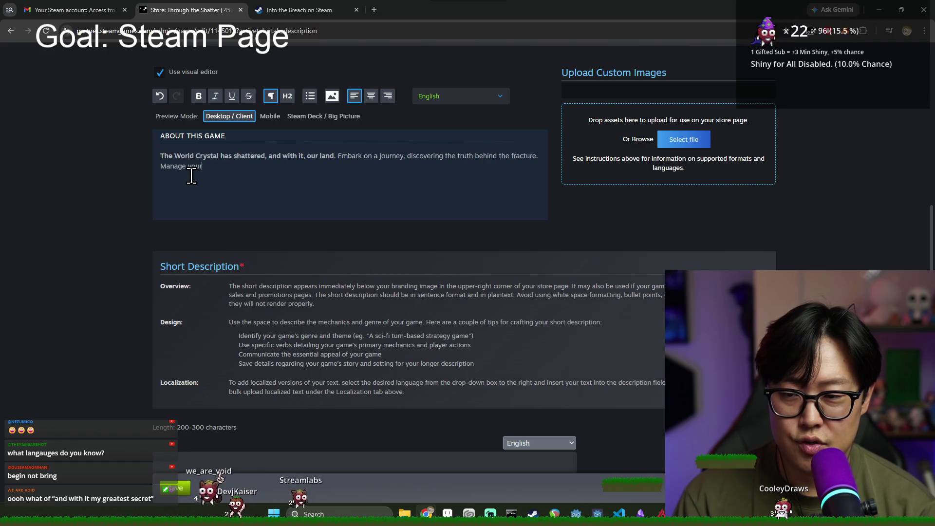
text(re)
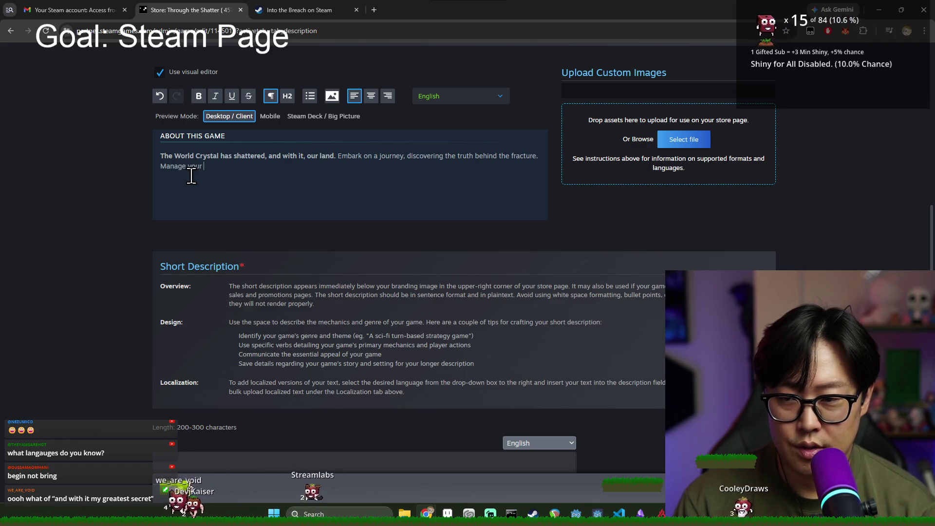
text(sour)
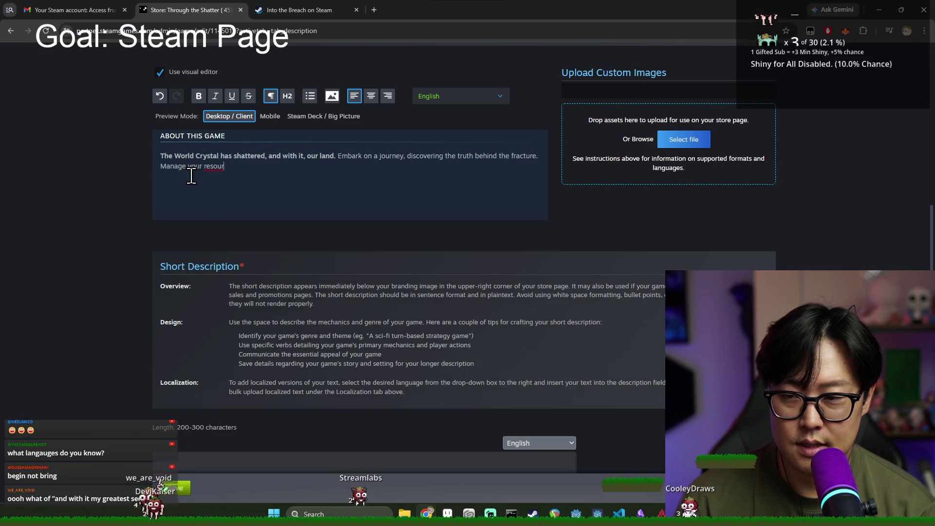
text(ce and g)
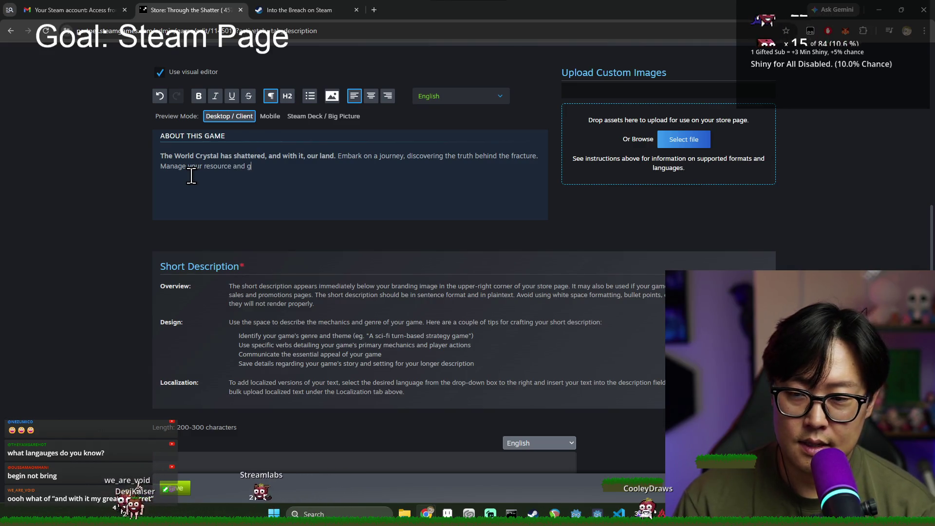
text(at)
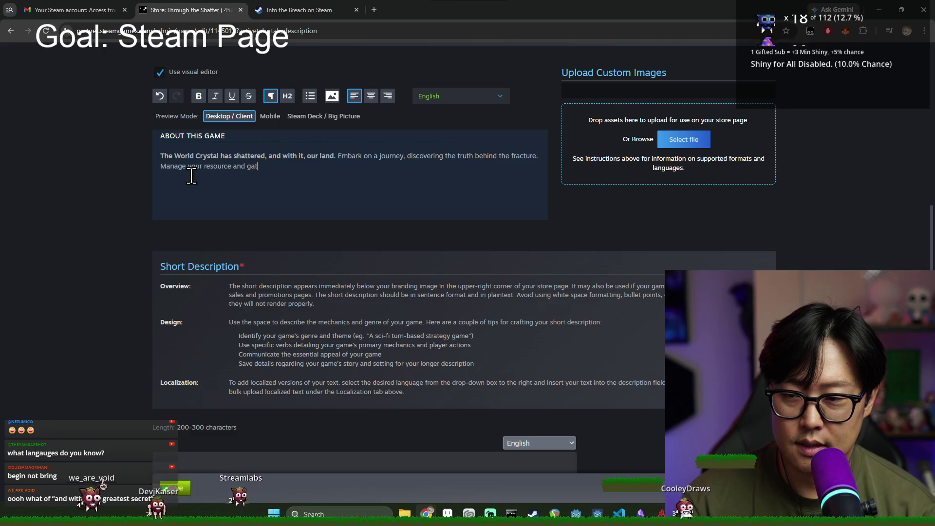
text(relics to FIX)
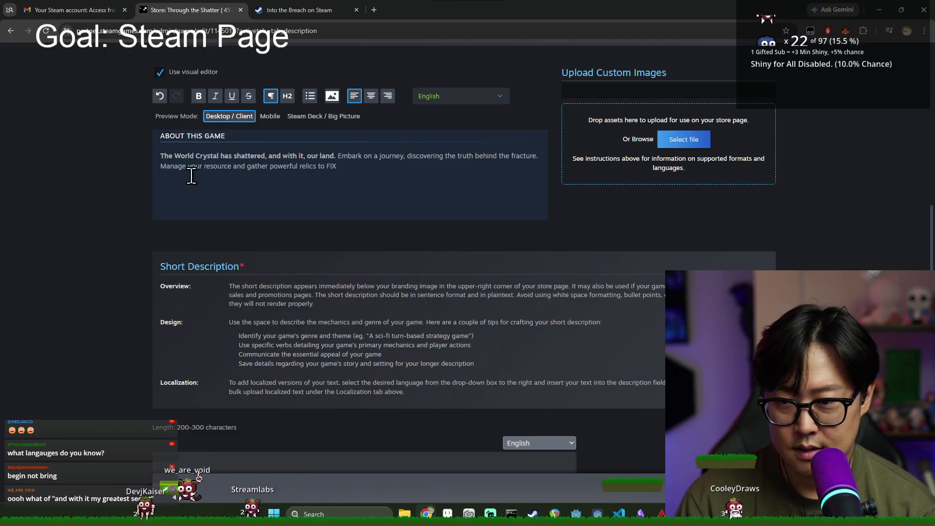
key(BackSpace)
key(BackSpace)
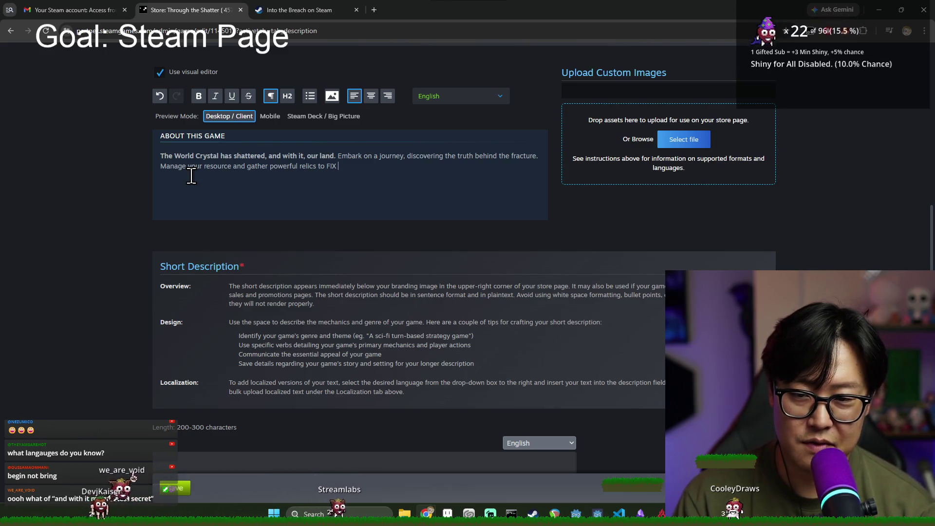
text(this)
key(BackSpace)
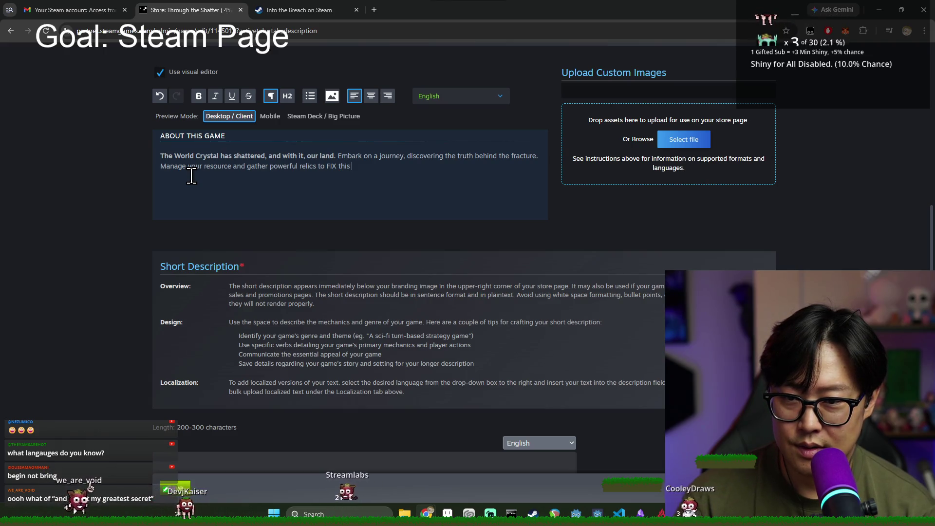
key(BackSpace)
key(BackSpace)
key(BackSpace)
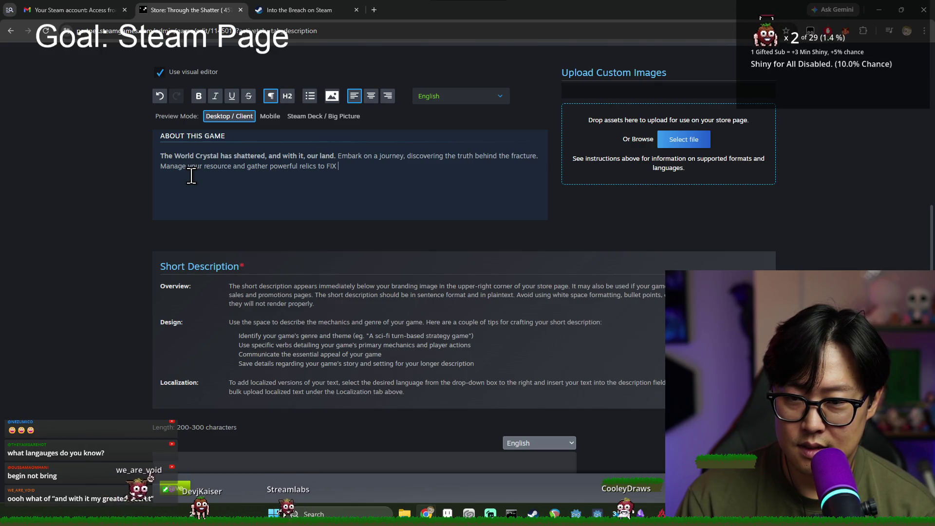
text(this world.)
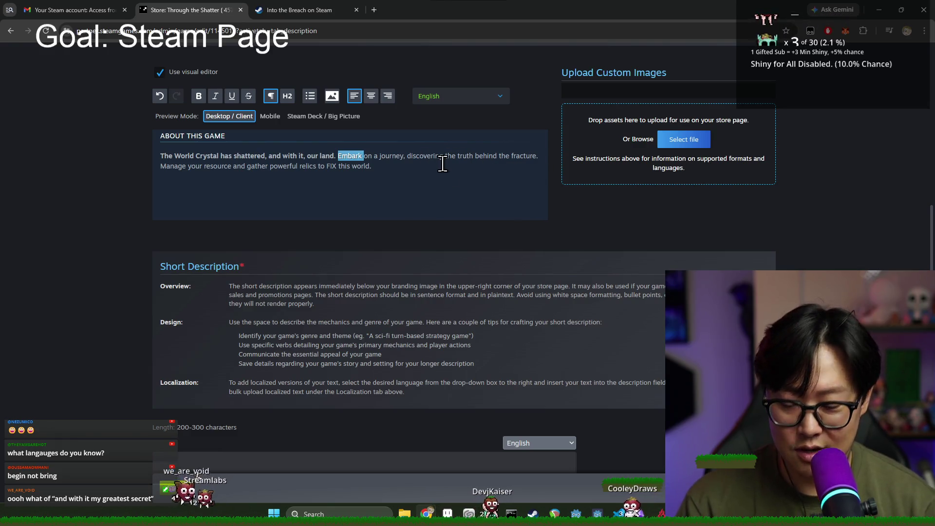
- Undo the last edit and correct 'resource' to 'resources'
key(ctrl+z)
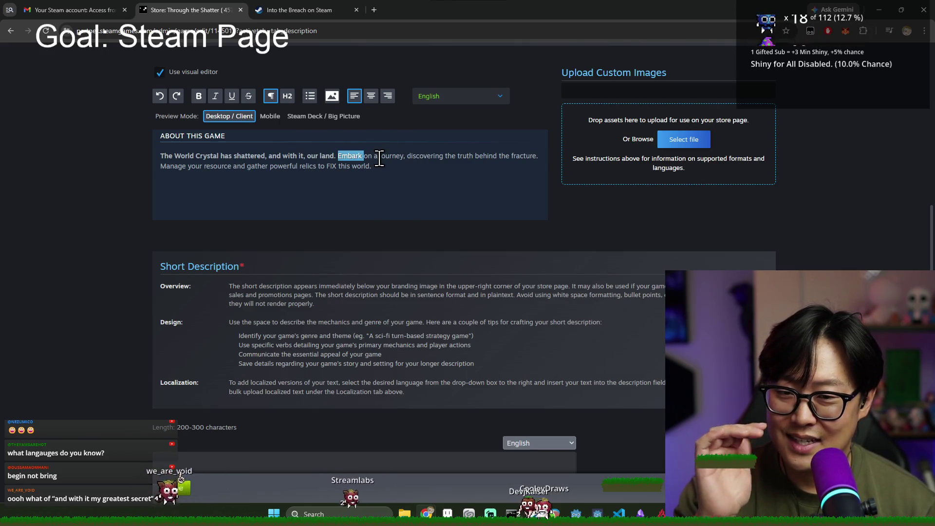
key(ctrl+shift+Right)
key(ctrl+shift+Right)
key(ctrl+shift+Right)
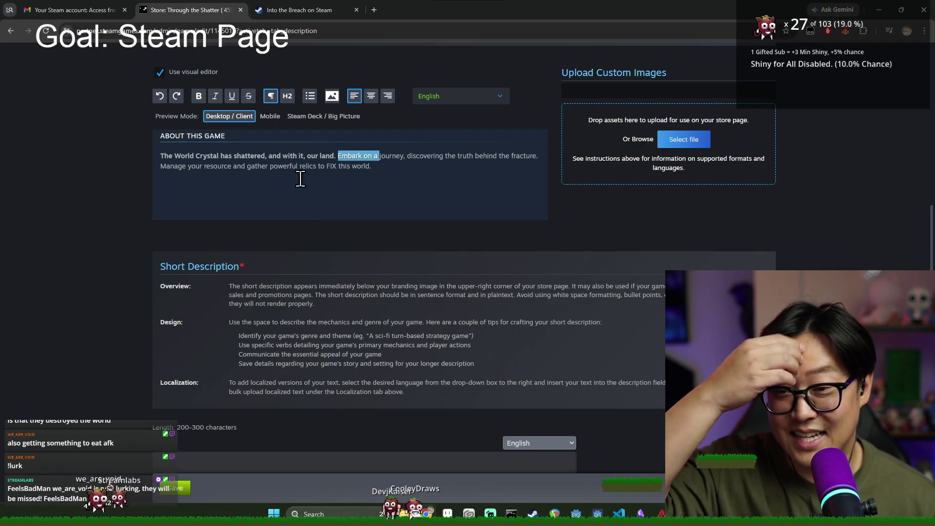
double_click(327, 156)
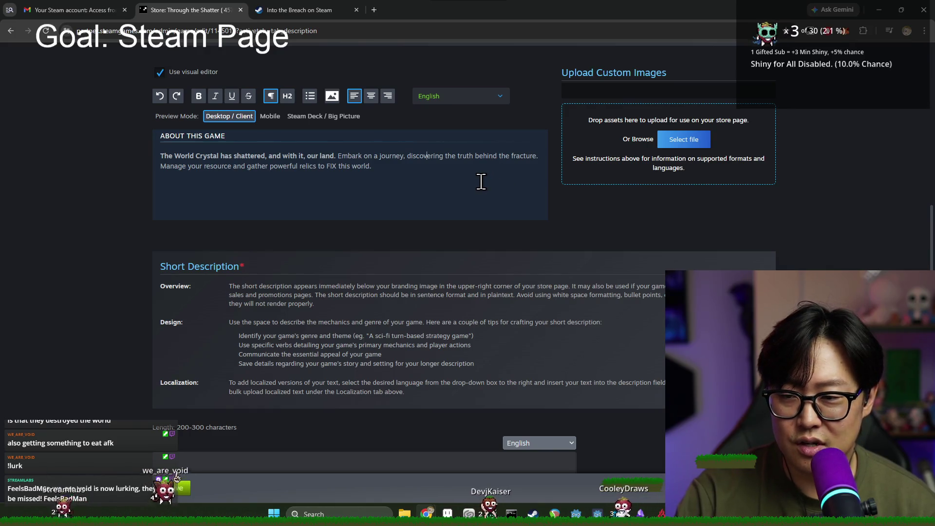
click(231, 167)
text(s)
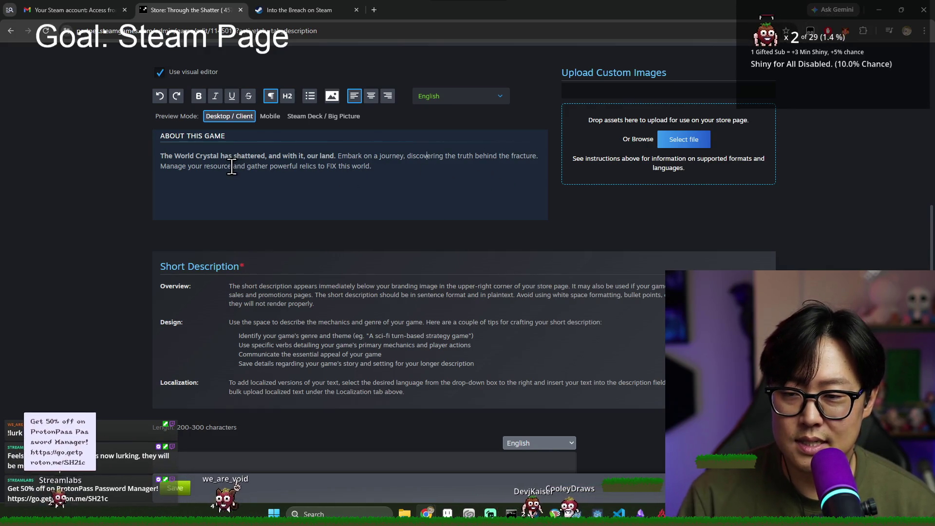
- End the sentence with 'FIX the world.' and bring up the Into the Breach store page
double_click(349, 167)
text(the)
double_click(348, 166)
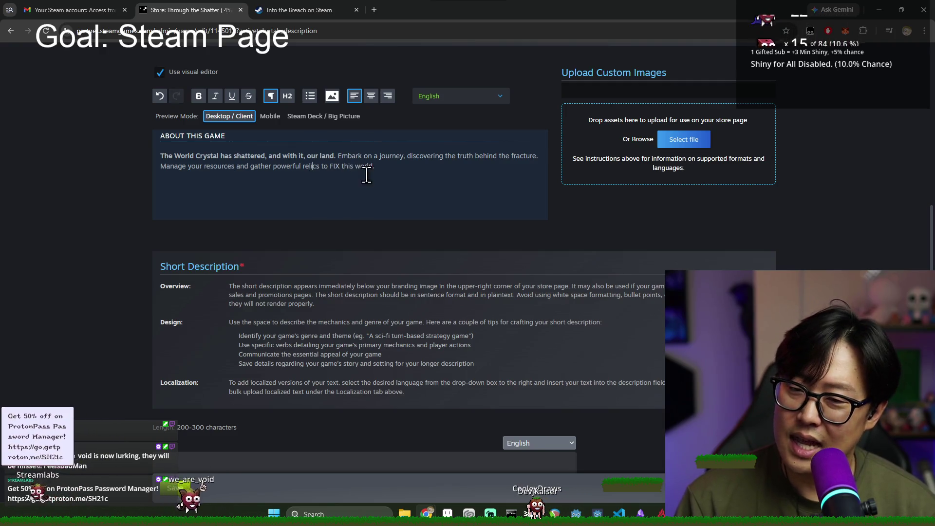
text(this)
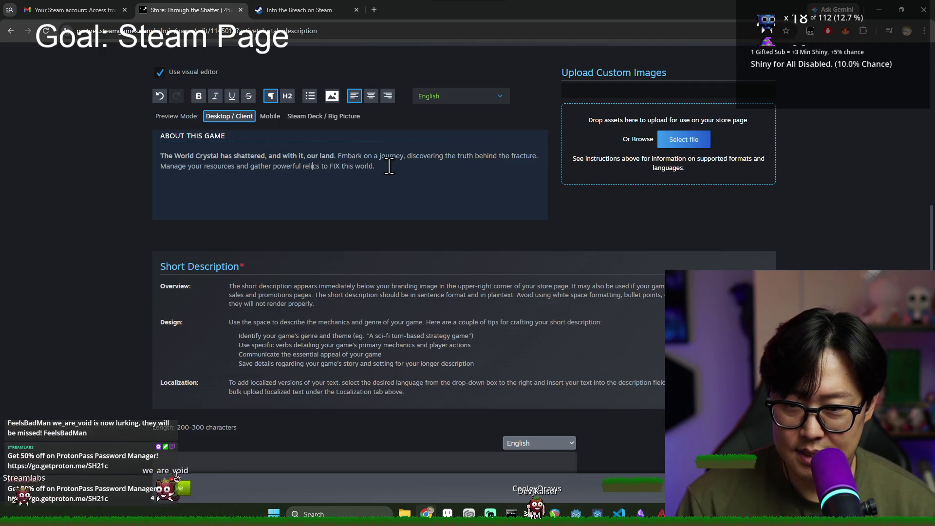
key(BackSpace)
text(the world.)
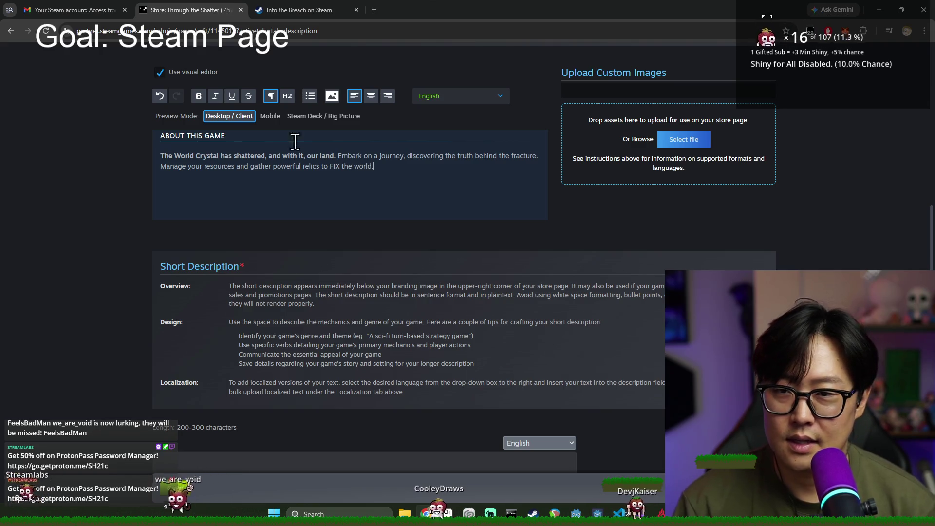
click(283, 5)
drag(325, 255, 473, 255)
- Compare the Into the Breach 'Each attempt' description with the Through the Shatter draft
mouse_move(383, 255)
mouse_down()
mouse_move(387, 273)
mouse_move(423, 265)
mouse_up()
click(377, 259)
click(383, 273)
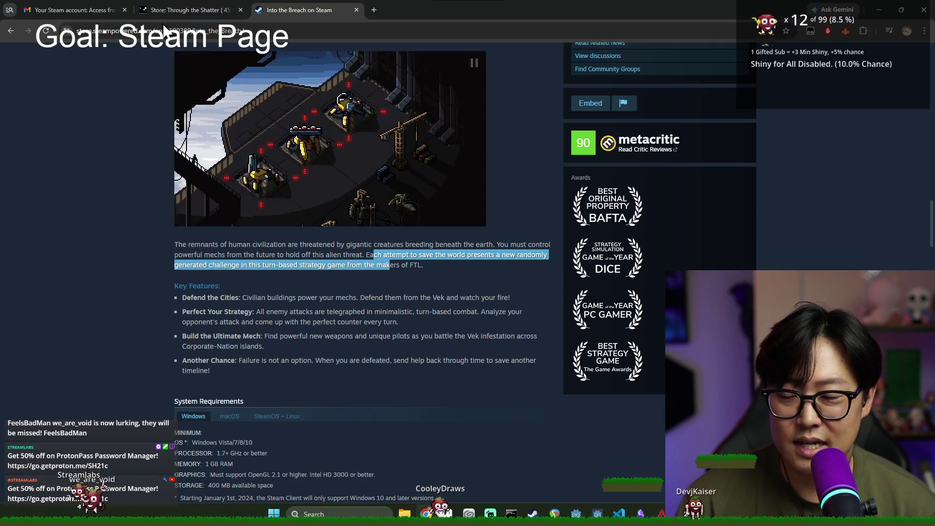
key(ctrl+shift+Tab)
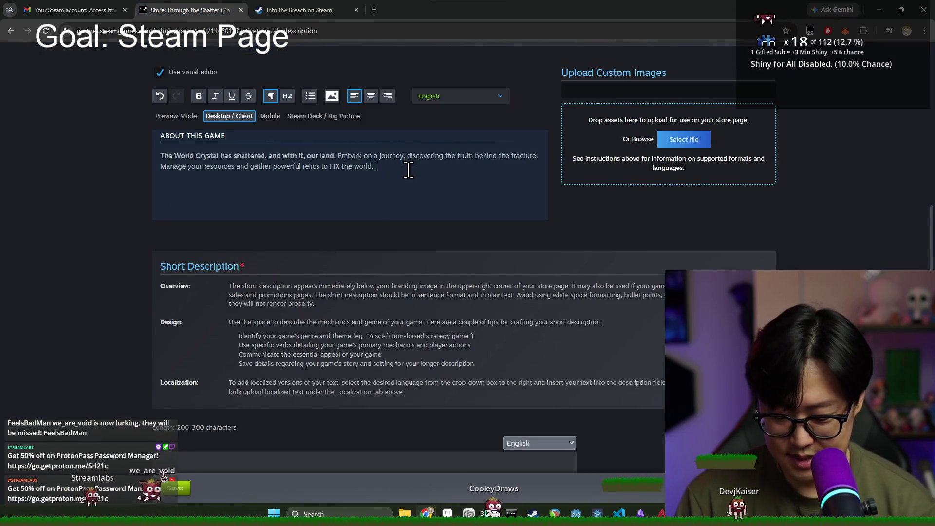
click(310, 7)
click(189, 10)
text(Each attempt)
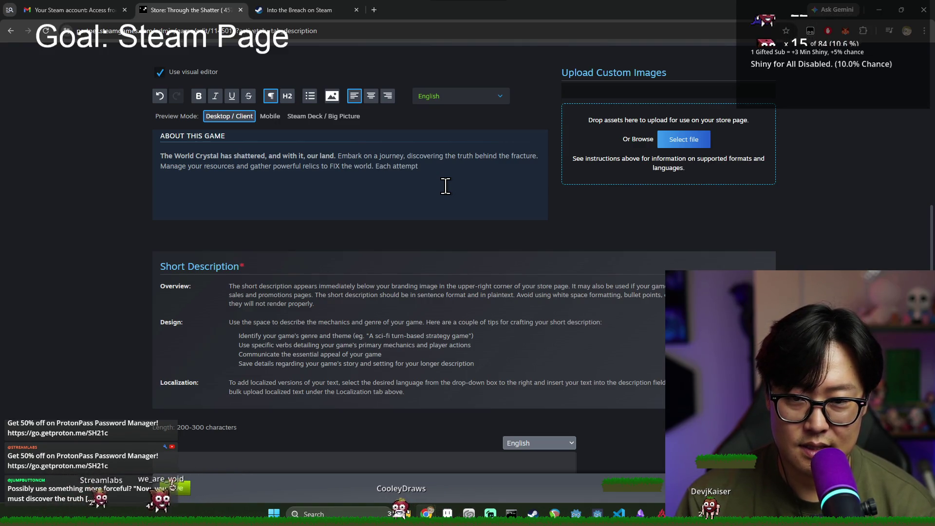
key(ctrl+Tab)
click(414, 265)
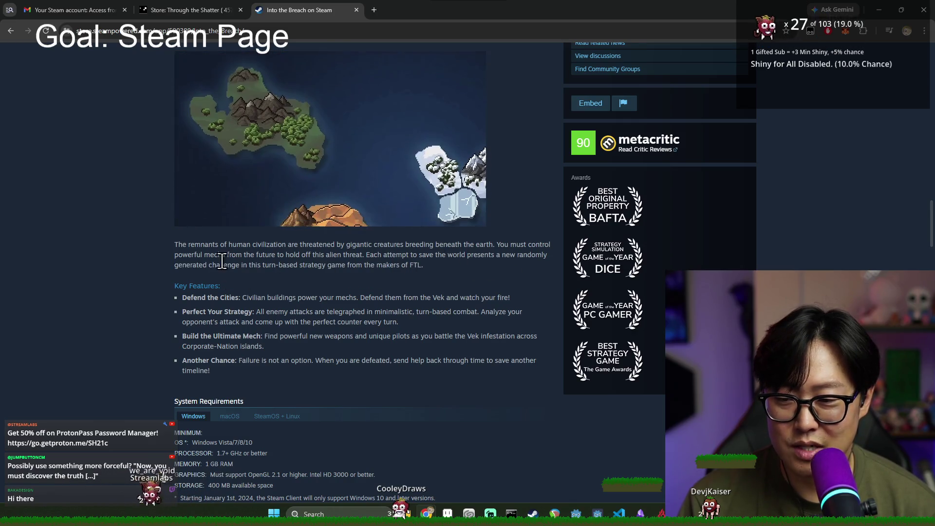
key(ctrl+shift+Tab)
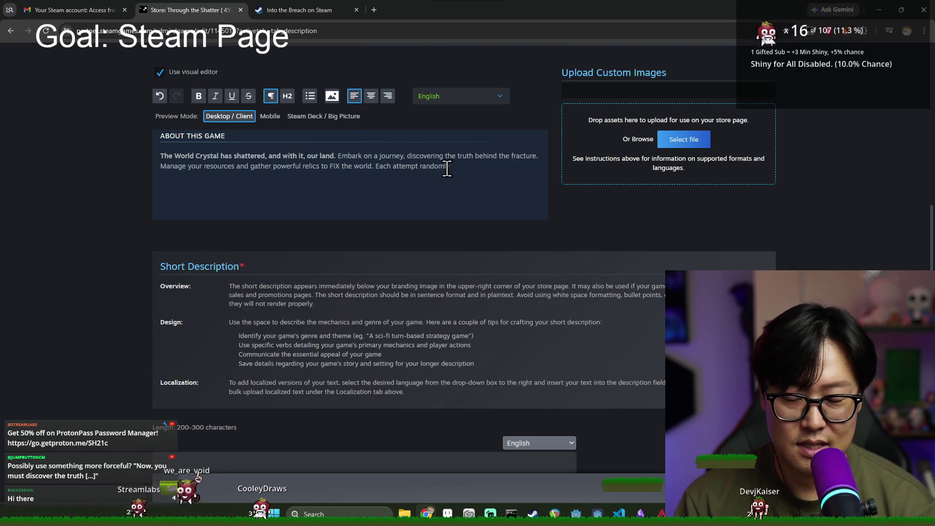
- Continue the sentence with 'generates a new', trying and erasing 'world' and 'branch within fracture'
text(rates a ne)
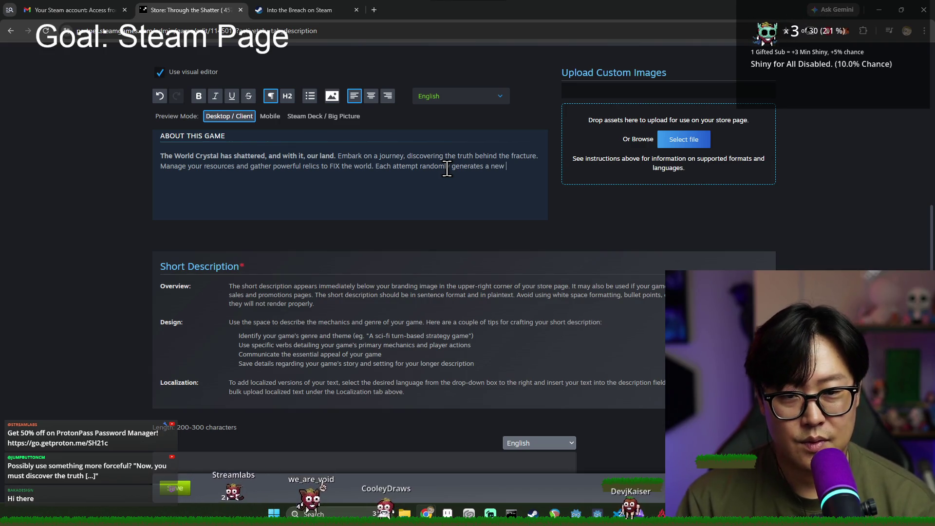
text(world)
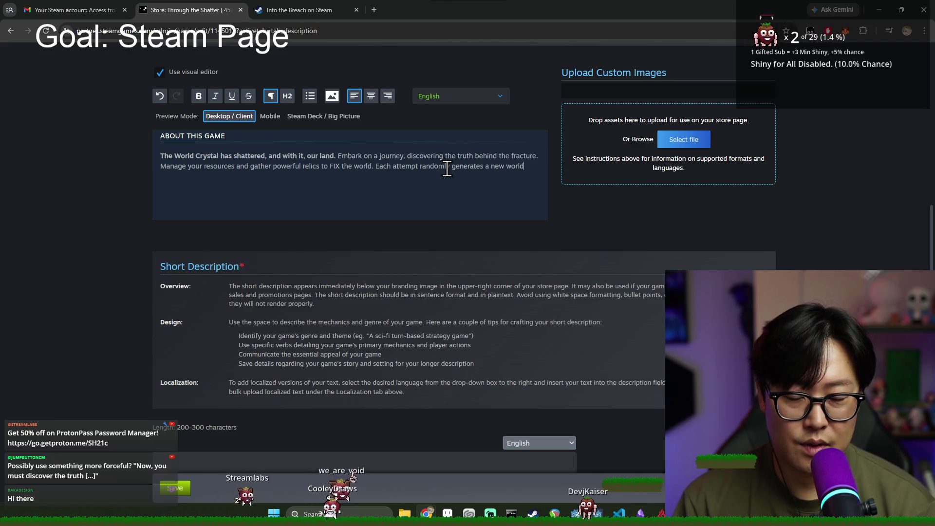
key(BackSpace)
key(BackSpace)
key(BackSpace)
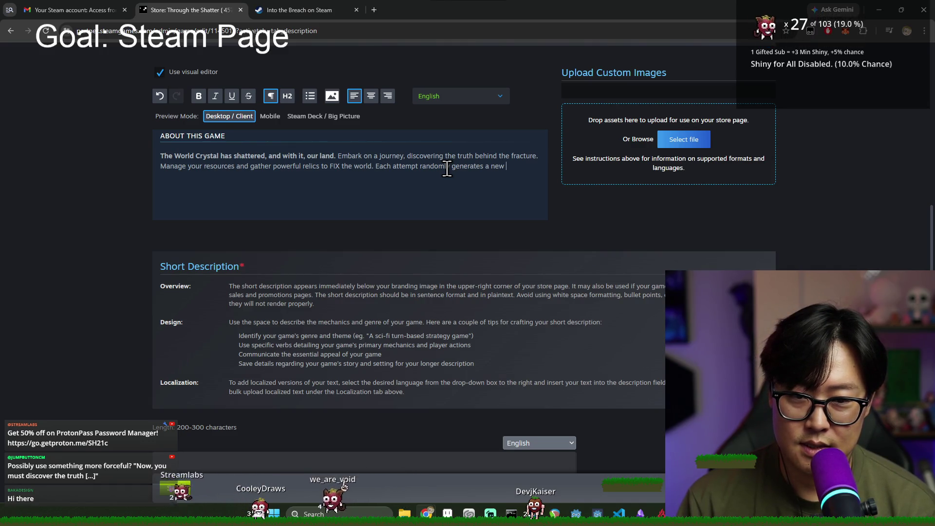
text(branch within fra)
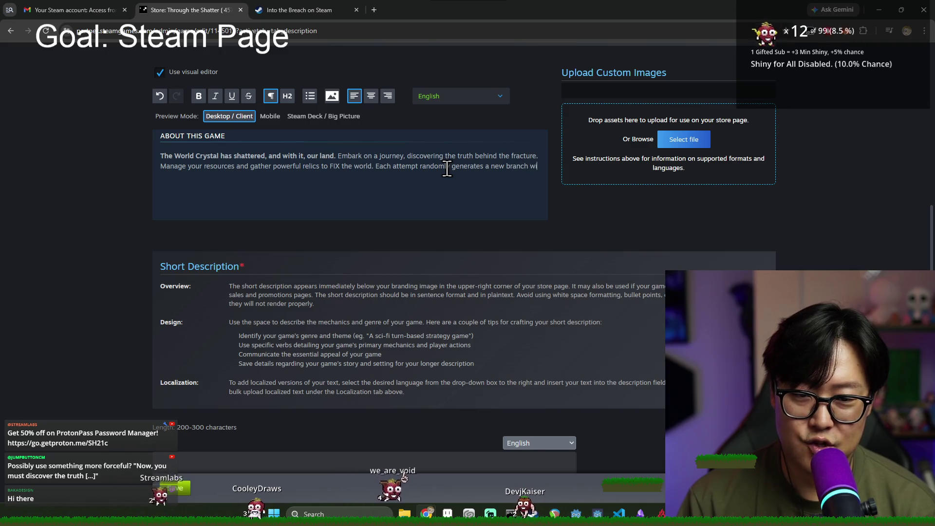
key(BackSpace)
key(BackSpace)
key(BackSpace)
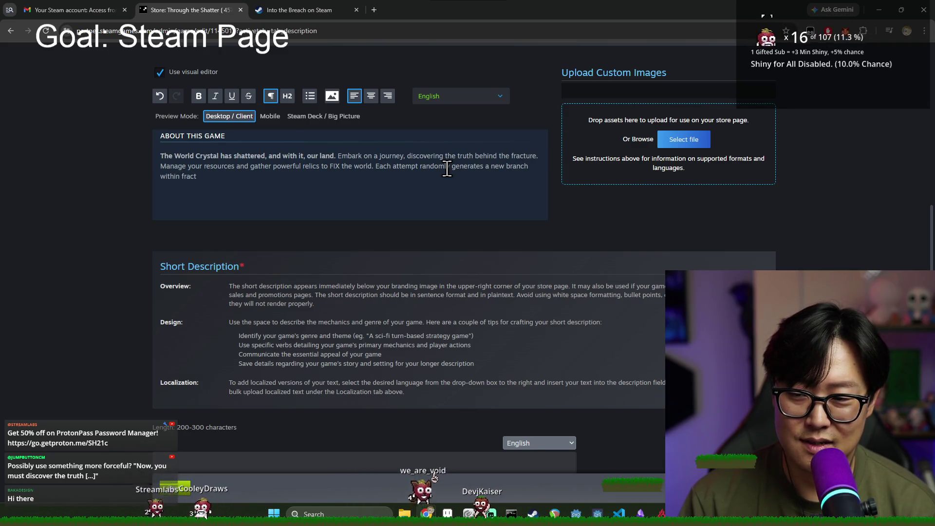
text(in)
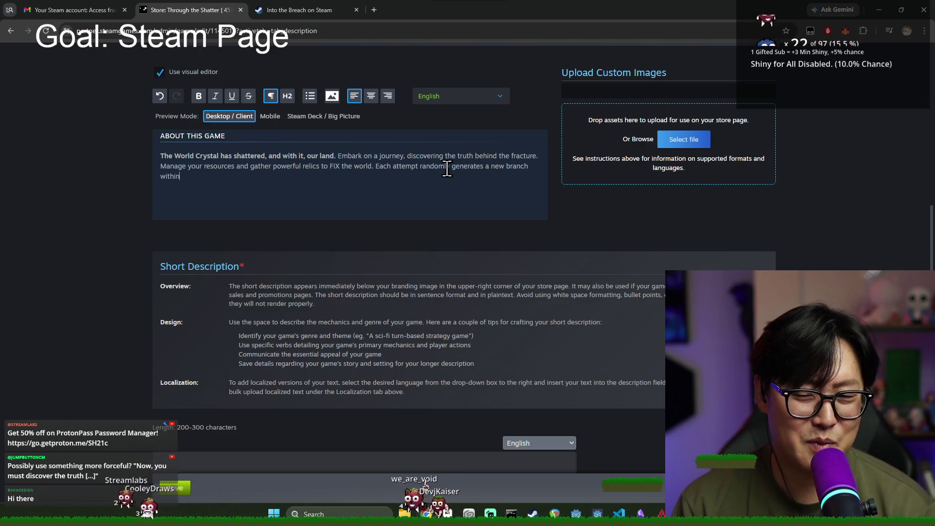
text( fact)
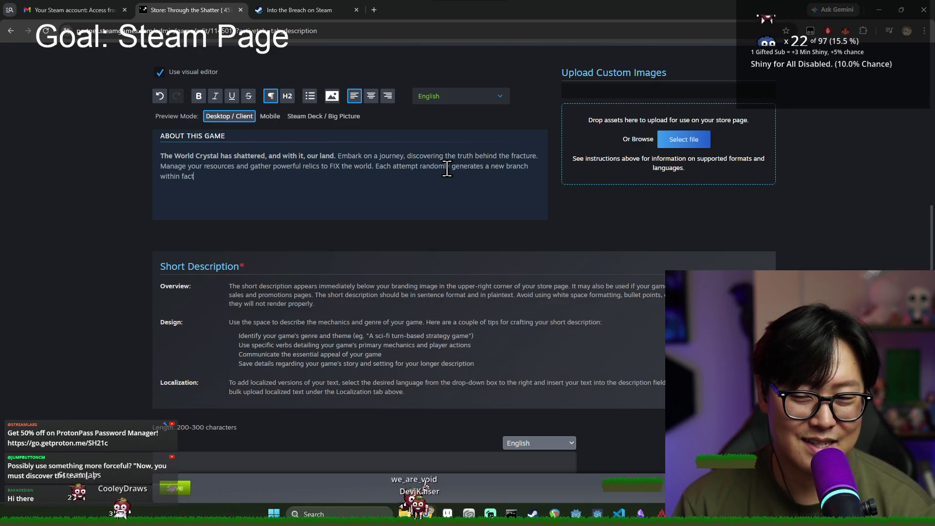
key(BackSpace)
key(BackSpace)
key(BackSpace)
key(BackSpace)
key(BackSpace)
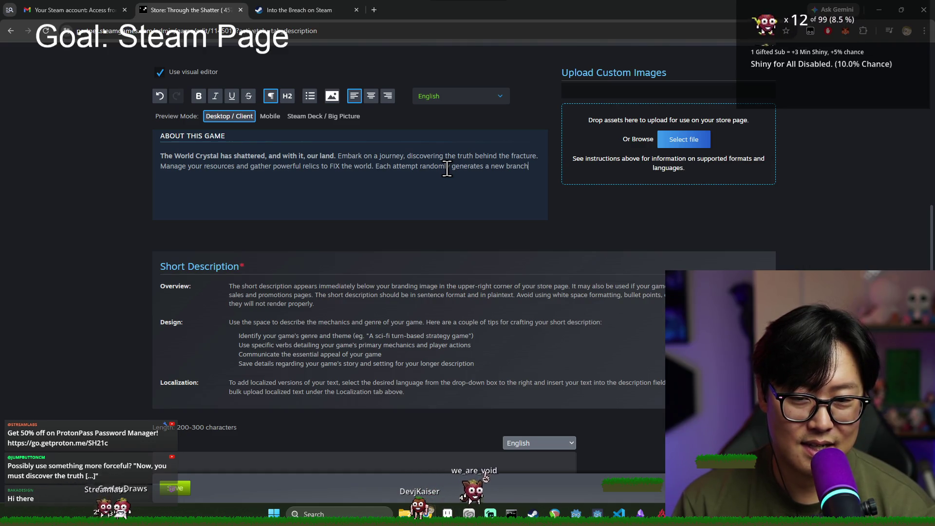
key(BackSpace)
key(BackSpace)
key(BackSpace)
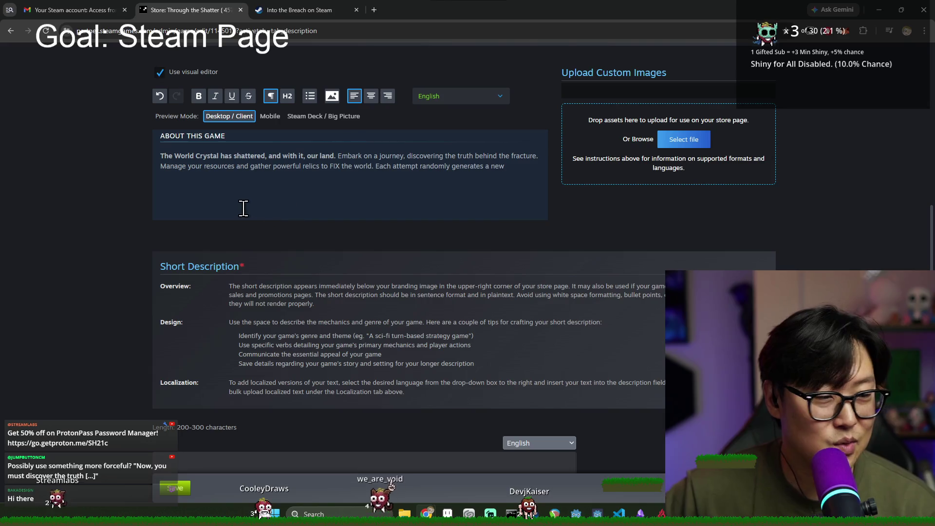
- Insert 'Now, you must discover the truth.' after 'our land.' before 'Embark'
double_click(337, 155)
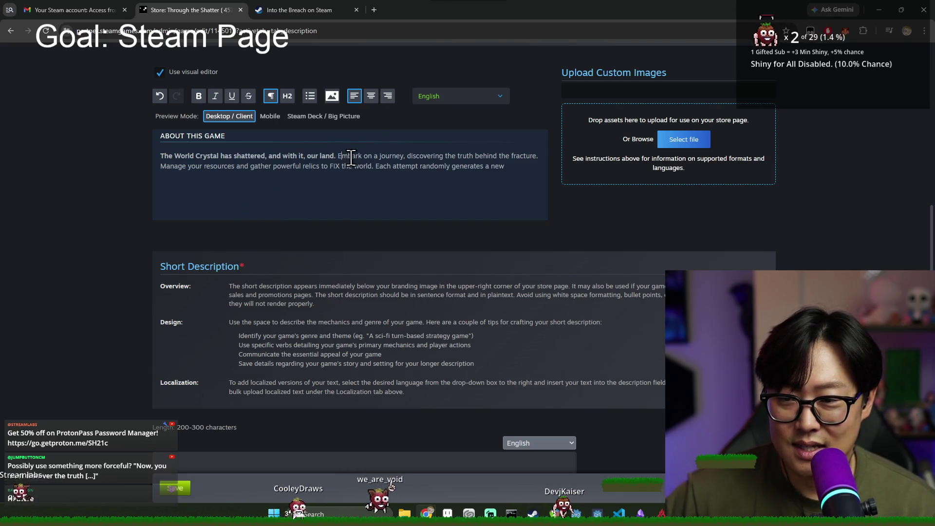
click(338, 156)
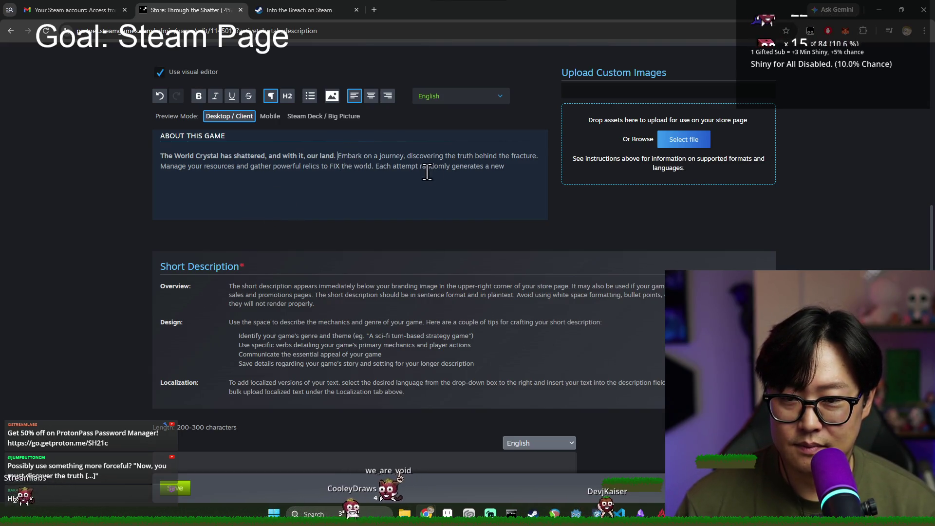
click(368, 152)
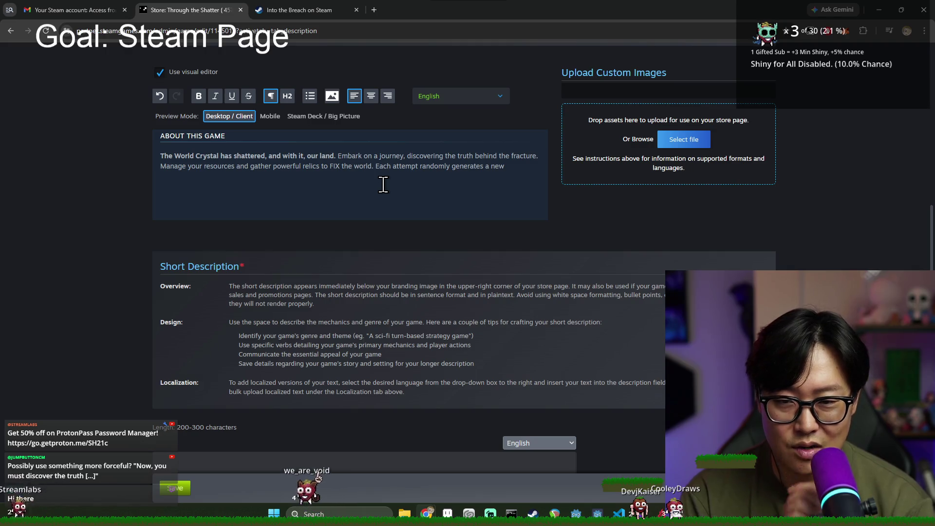
text(Now)
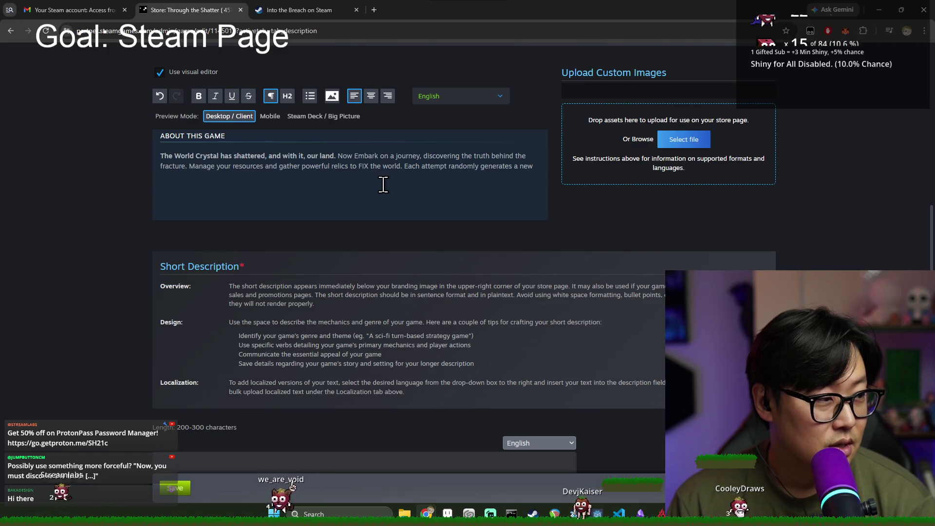
key(BackSpace)
text(, )
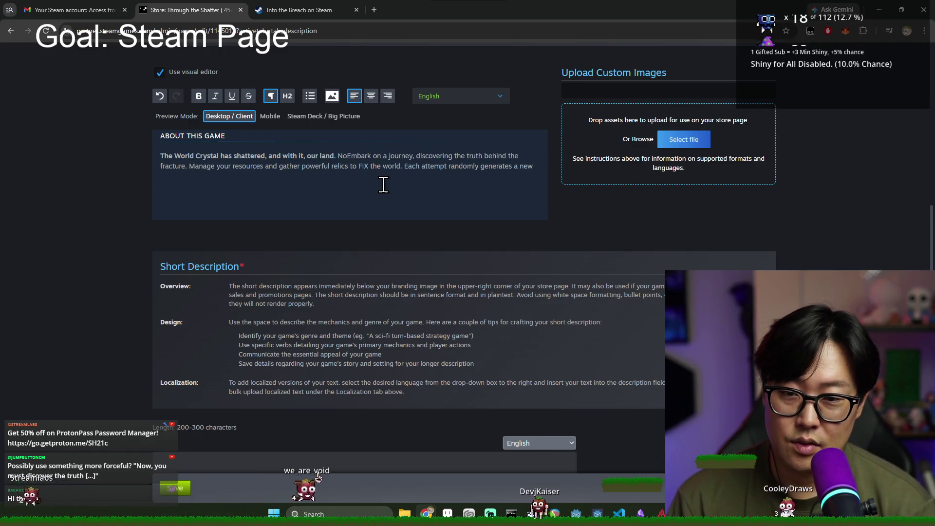
text(you must discover the trut)
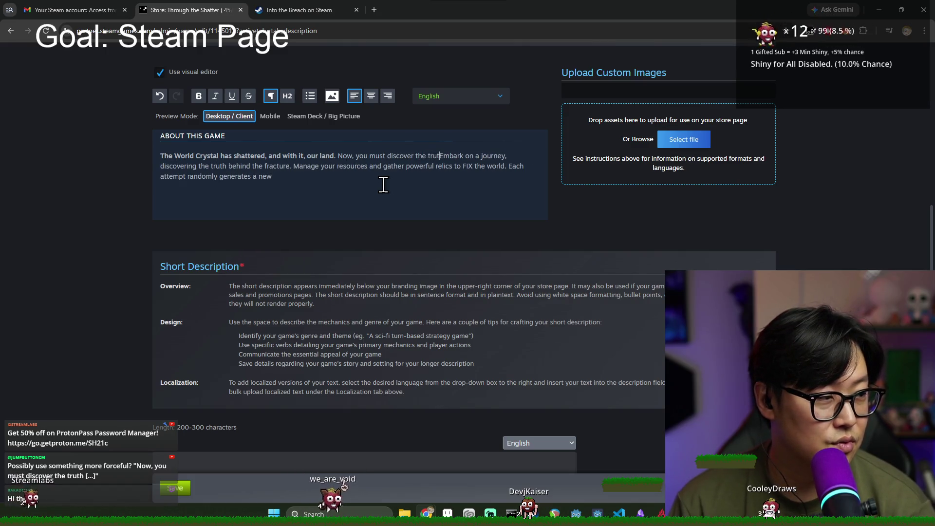
text(h)
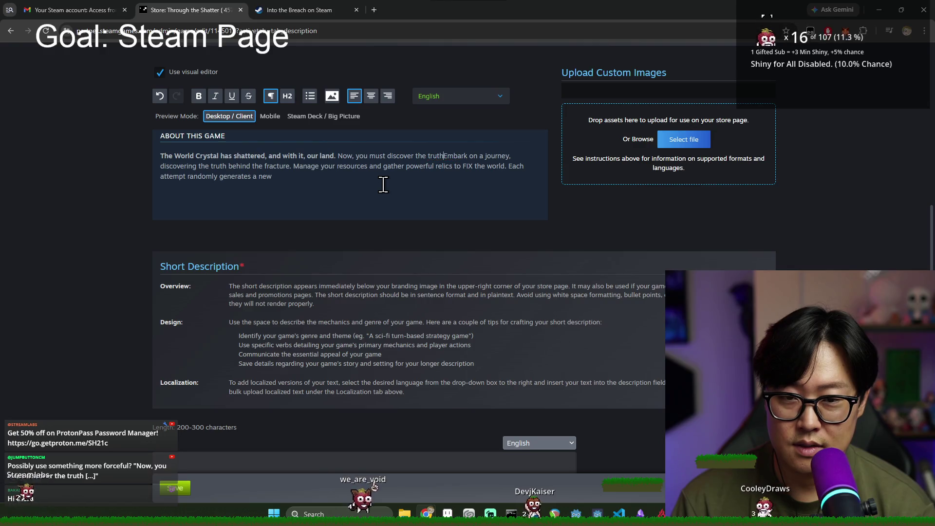
text(.)
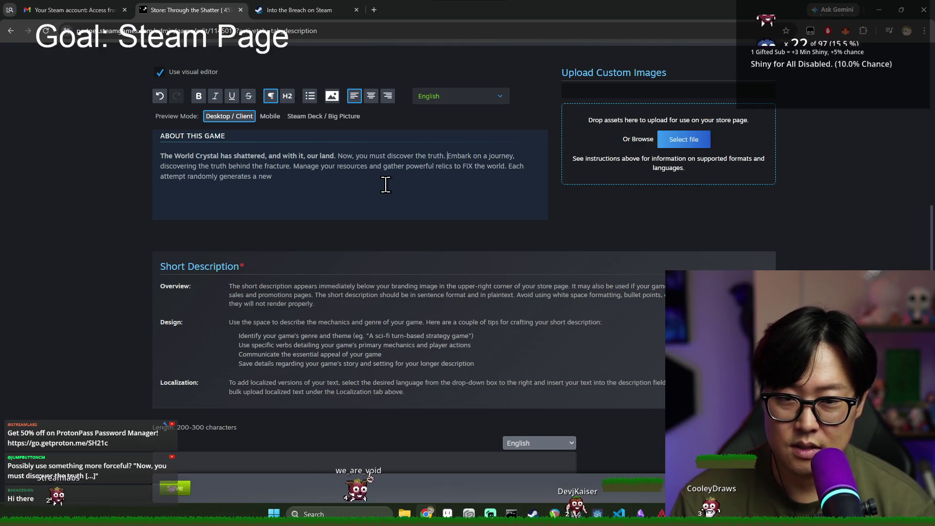
shift+click(515, 156)
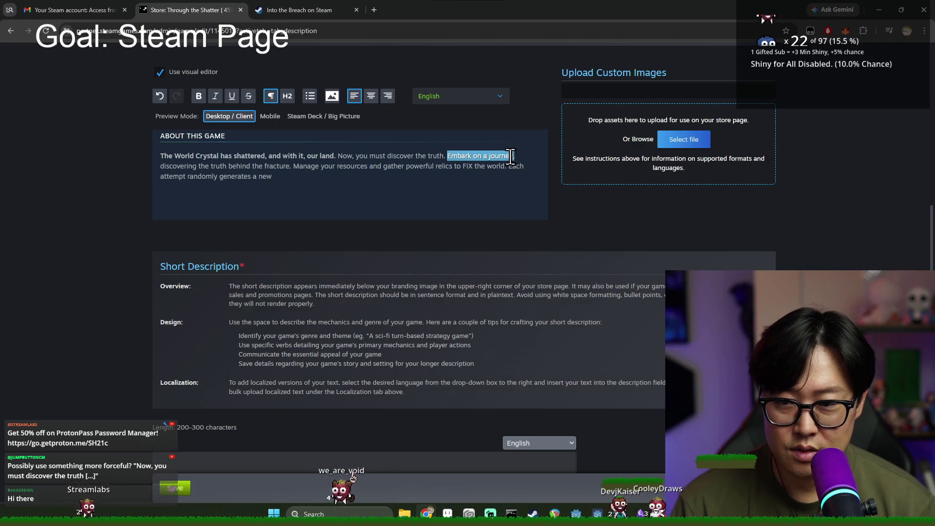
- Replace the old 'Embark on a journey… behind the' wording with 'Journey through the'
shift+click(260, 166)
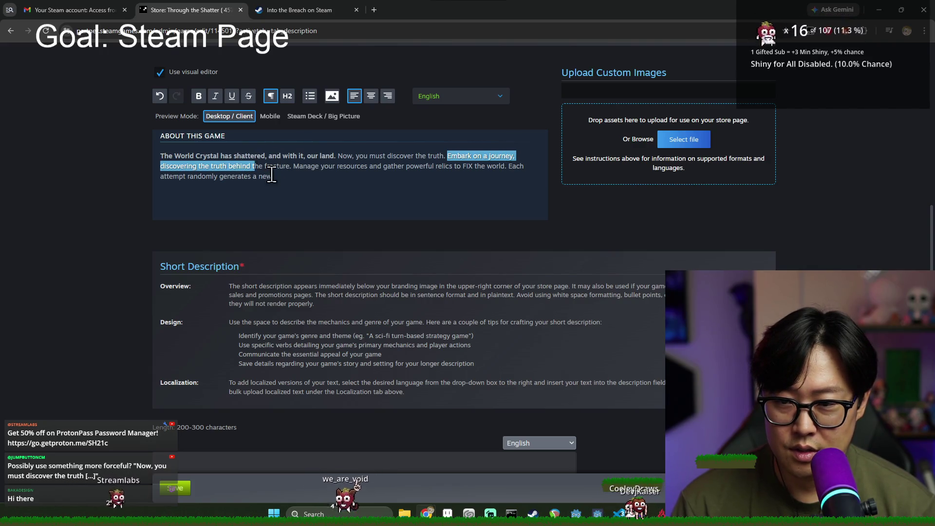
key(BackSpace)
text(Jounrye)
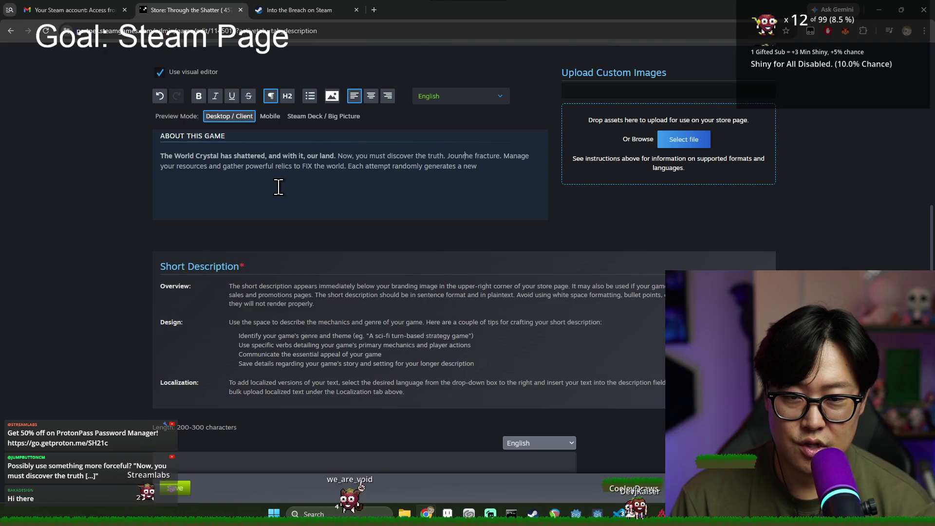
key(BackSpace)
key(BackSpace)
key(BackSpace)
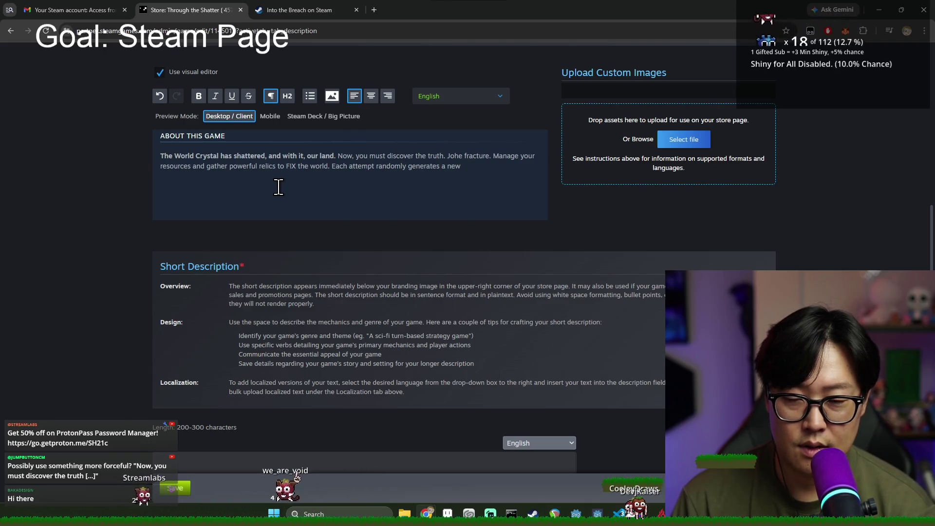
text(urney throug)
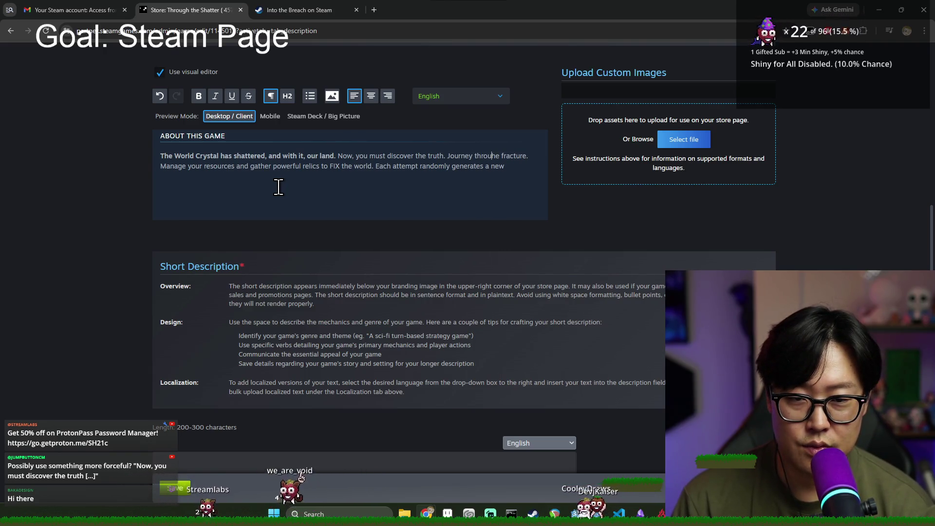
text(h th)
- Change 'fracture. Manage' to 'fracture, managing' and remove the doubled space
click(187, 166)
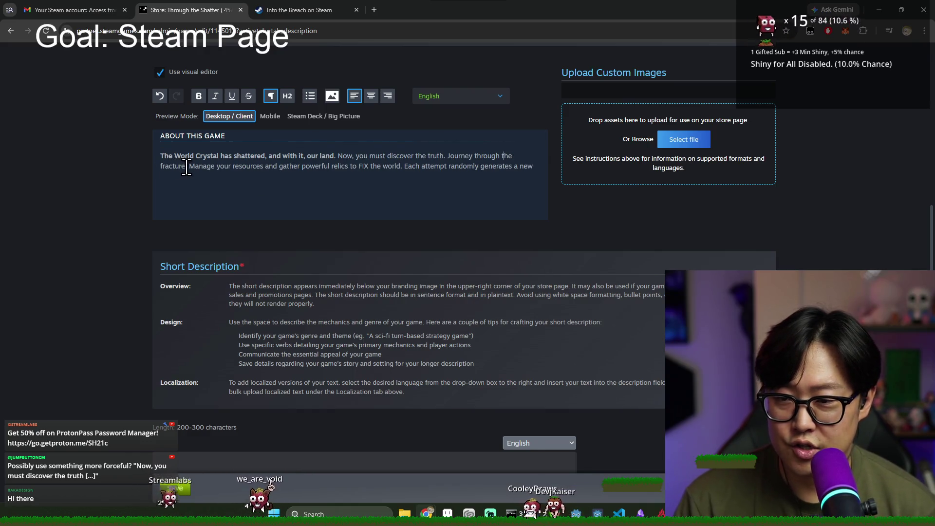
key(BackSpace)
text(,)
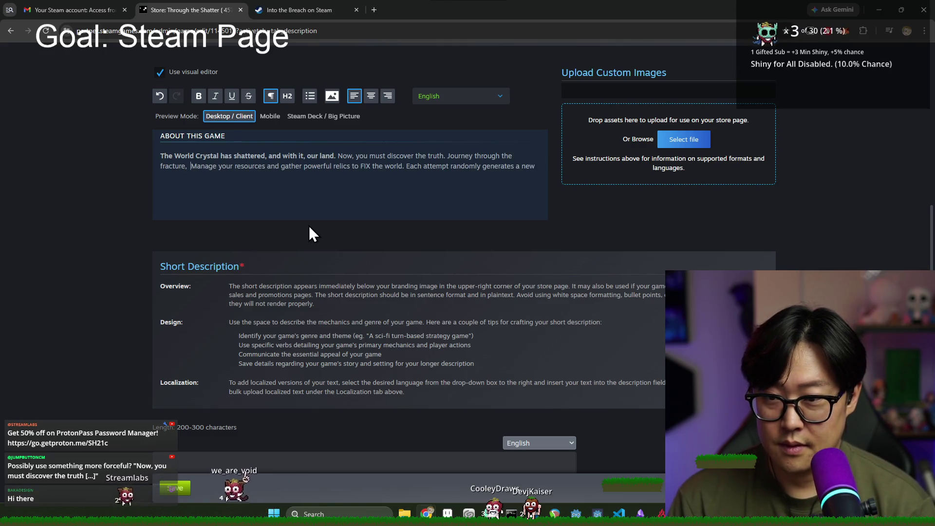
key(ctrl+shift+Right)
text(manage)
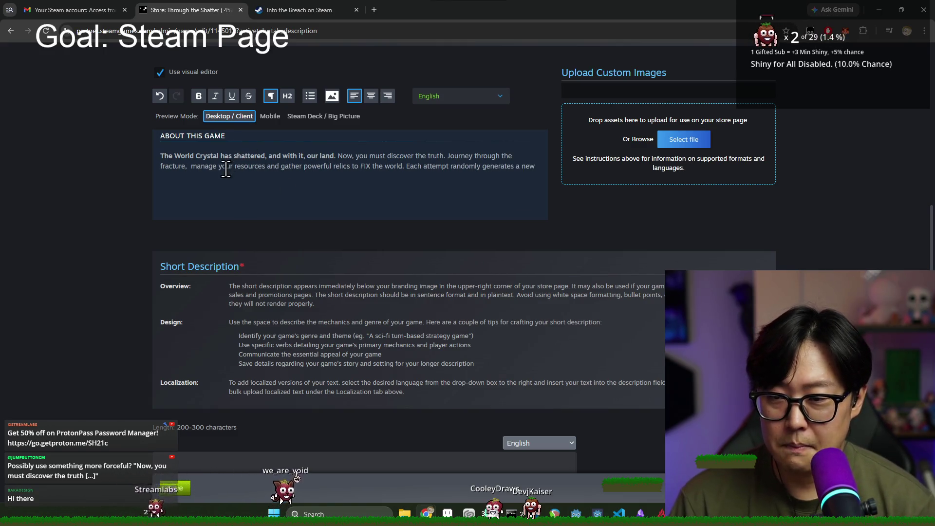
key(BackSpace)
text(ing)
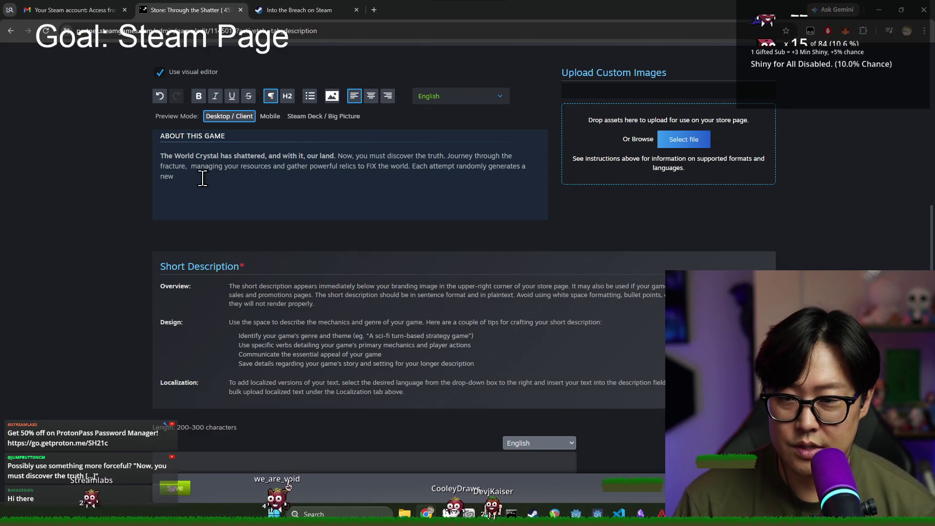
click(188, 166)
key(BackSpace)
- Change 'gather' to 'gathering', reword to 'in an attempt to fix the world', and add 'world and challenge'
drag(295, 166, 308, 166)
click(306, 166)
text(ing)
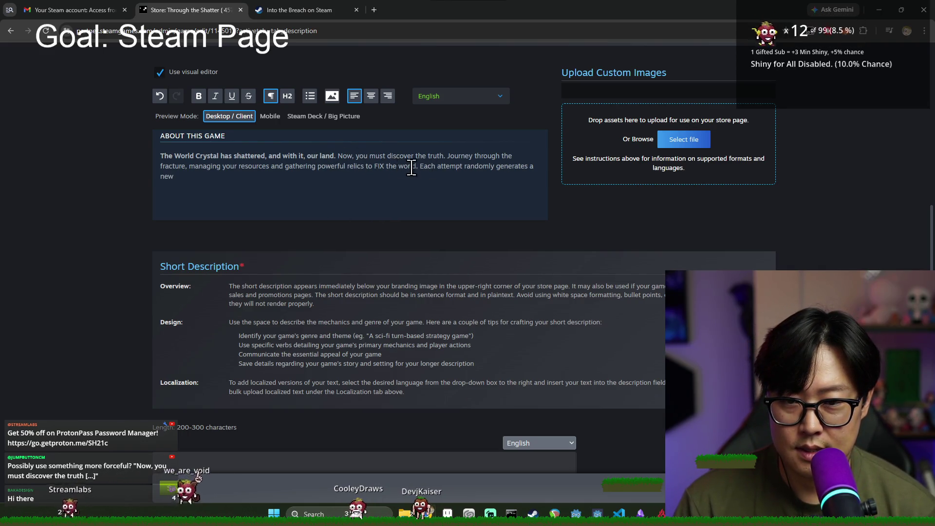
key(BackSpace)
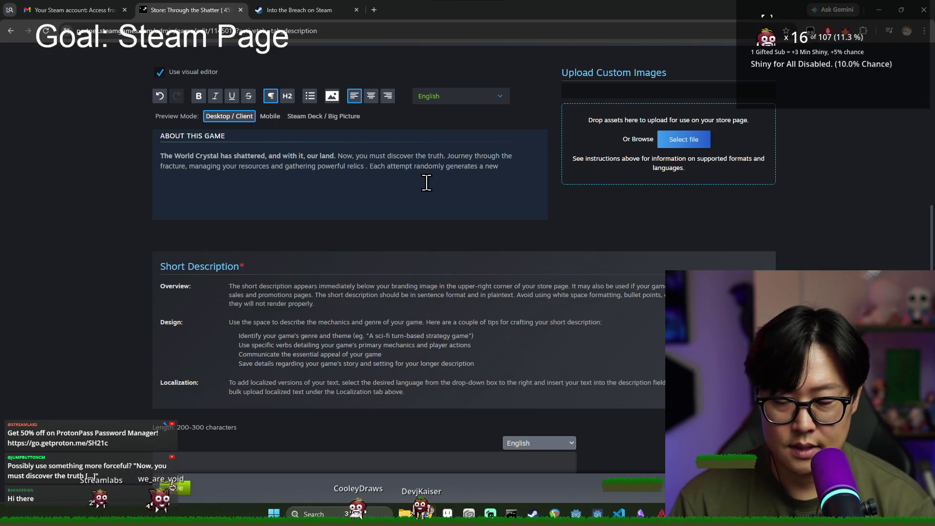
text(in an)
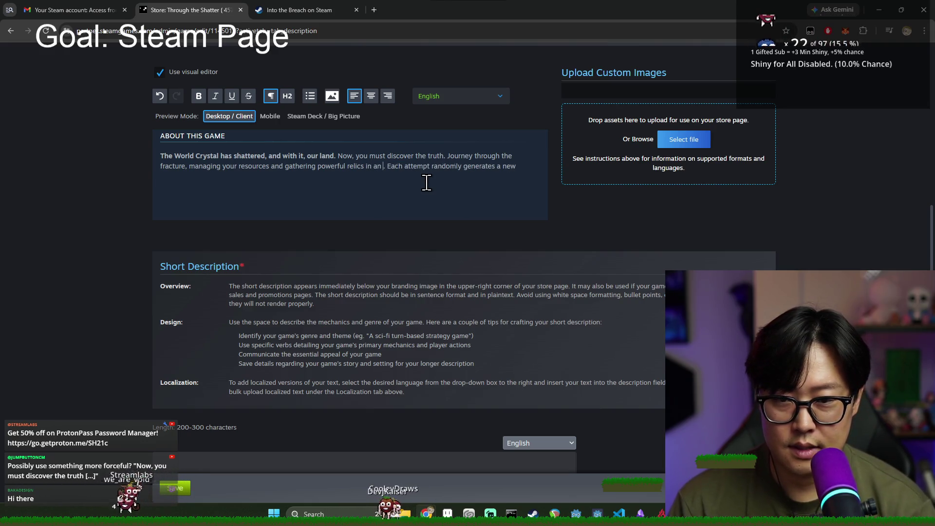
text( attempt to fix )
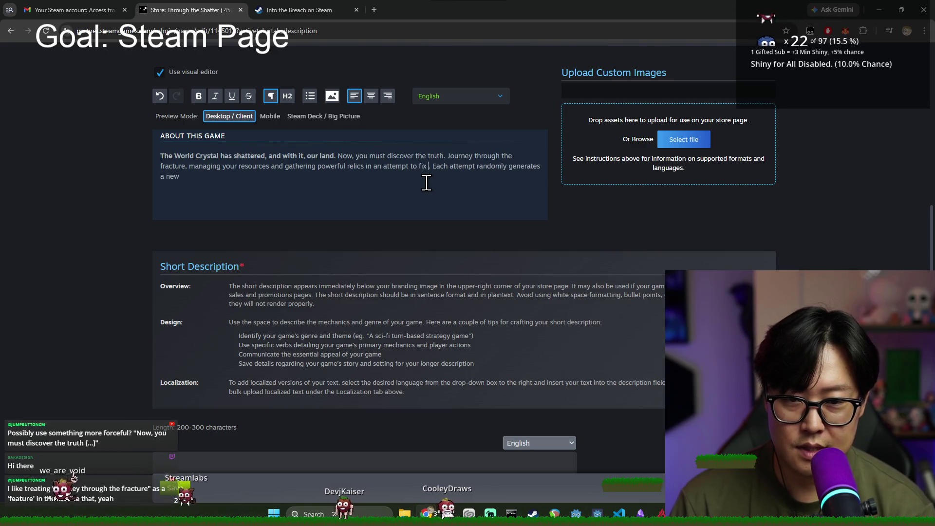
text(the world)
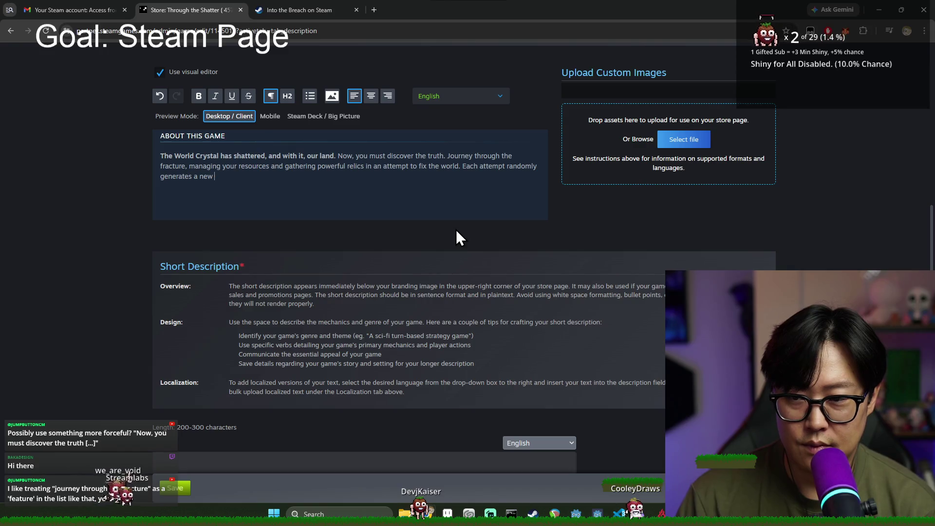
text(world)
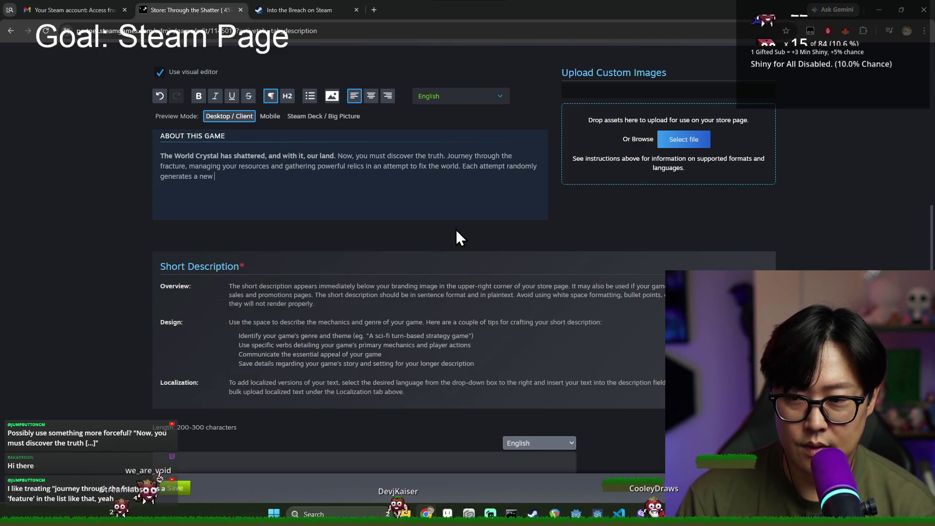
text( an)
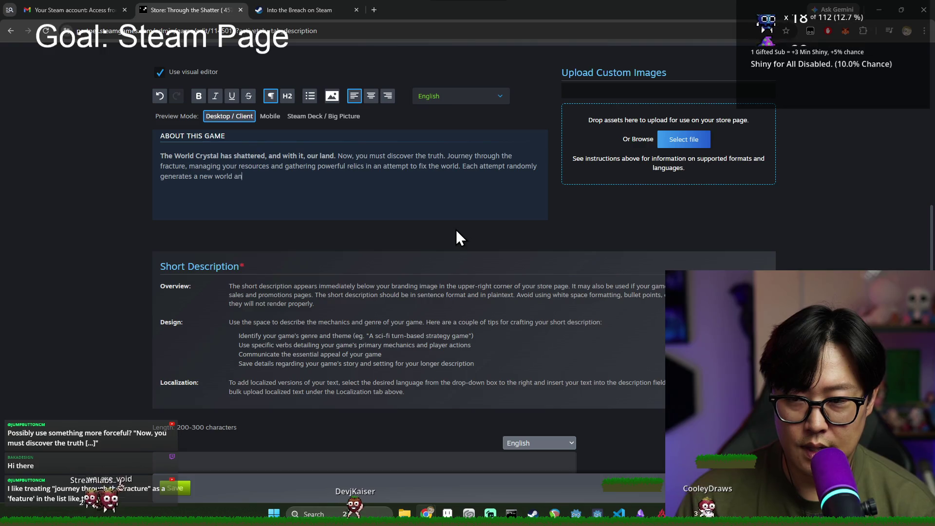
text(d challenges)
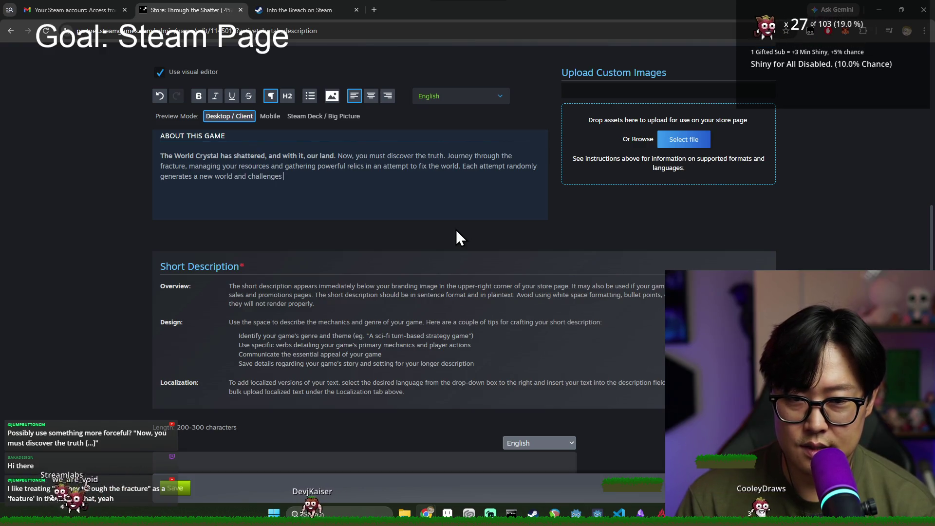
- Compare the wording with the challenge sentence on the Into the Breach store page
click(294, 2)
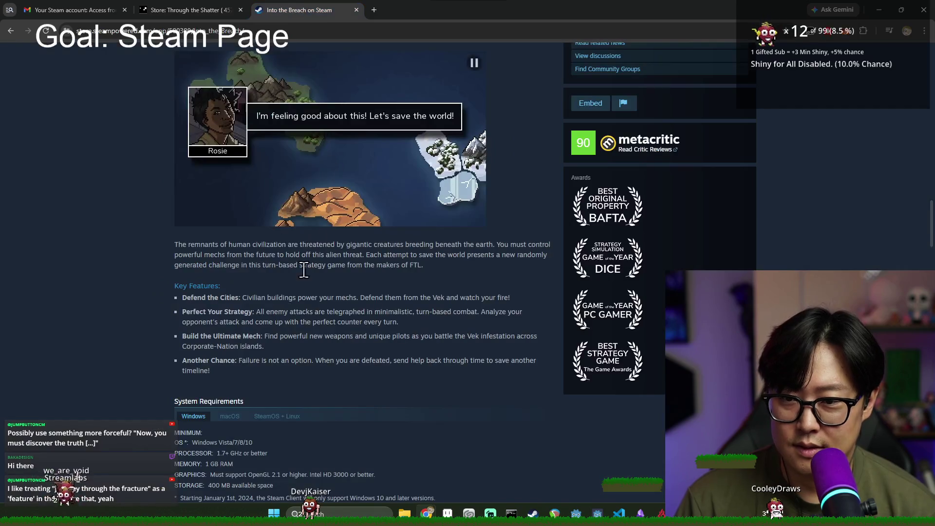
key(ctrl+shift+Tab)
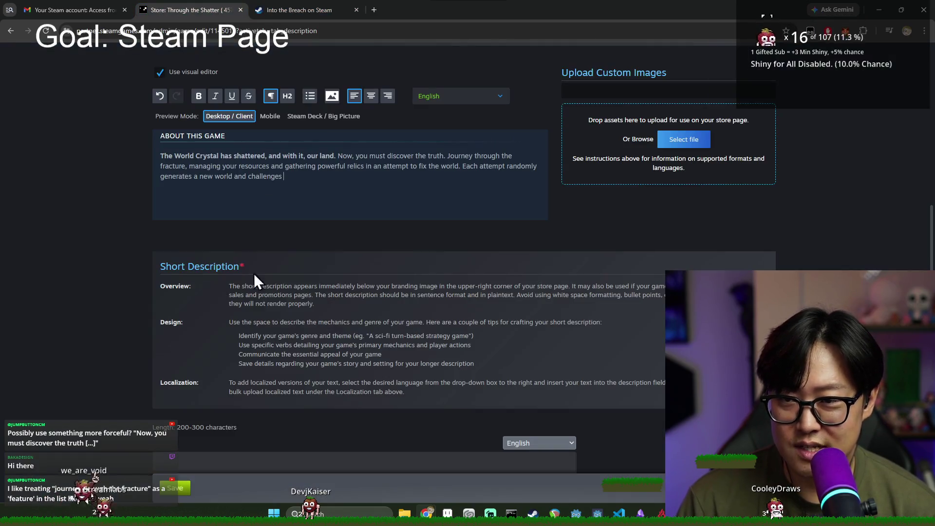
click(273, 3)
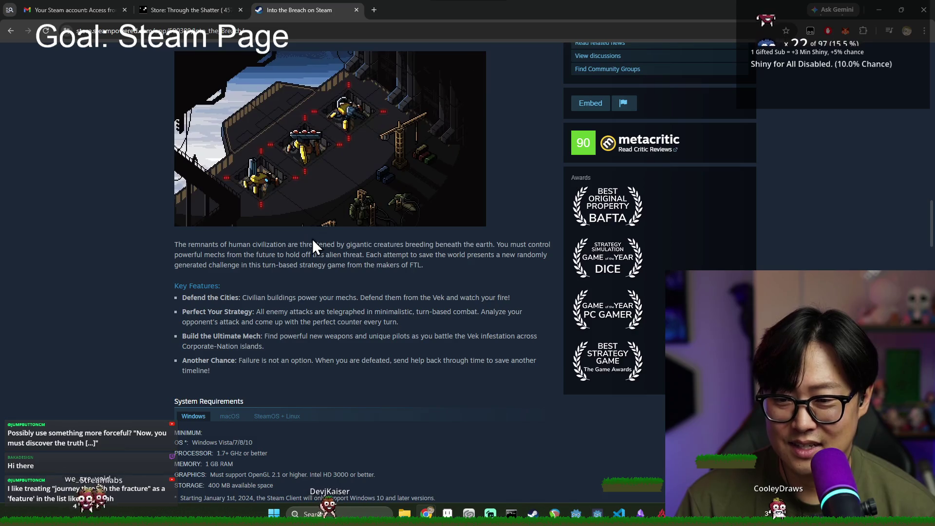
mouse_move(228, 265)
mouse_down()
mouse_move(253, 256)
mouse_move(240, 275)
mouse_move(327, 271)
mouse_up()
click(227, 7)
text(generates a new world and challenge in)
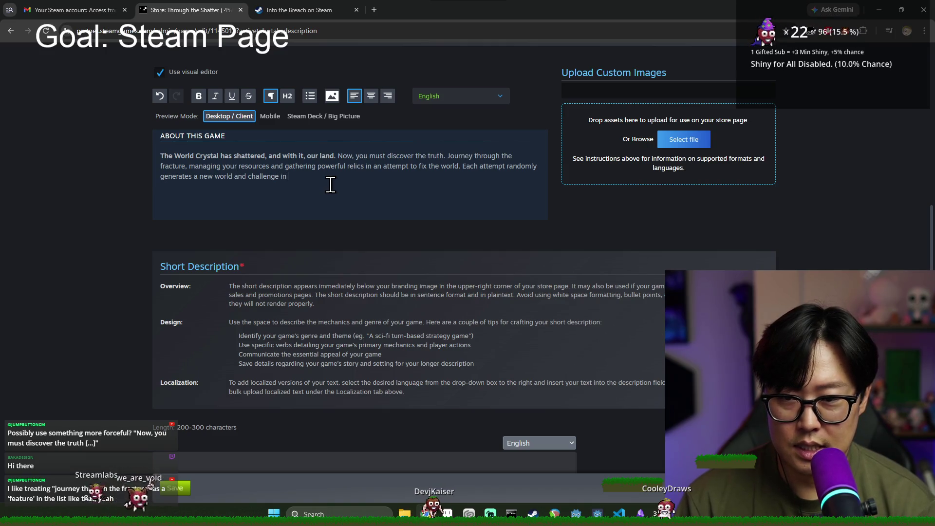
- Remove the unfinished trailing words at the end of the About This Game paragraph
text(this)
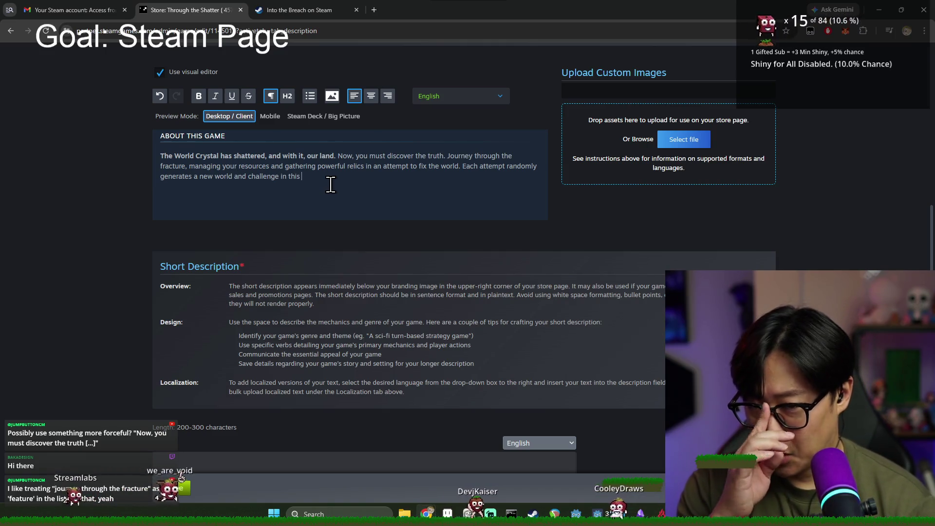
drag(279, 181, 393, 208)
text(you w)
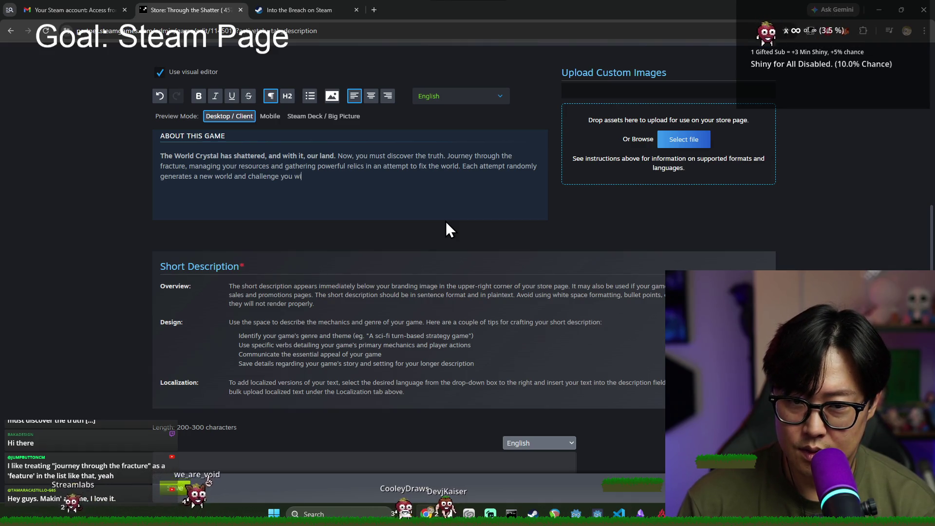
text(ll ha)
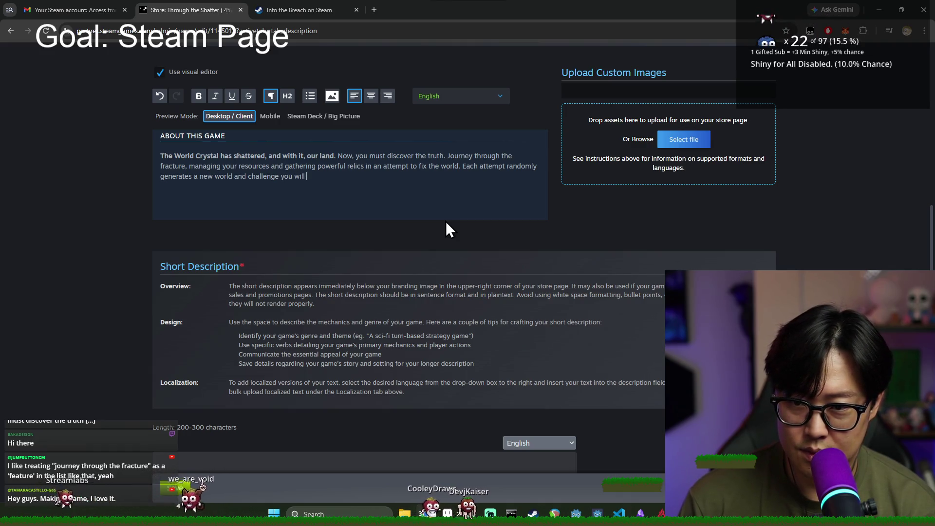
key(BackSpace)
key(BackSpace)
key(BackSpace)
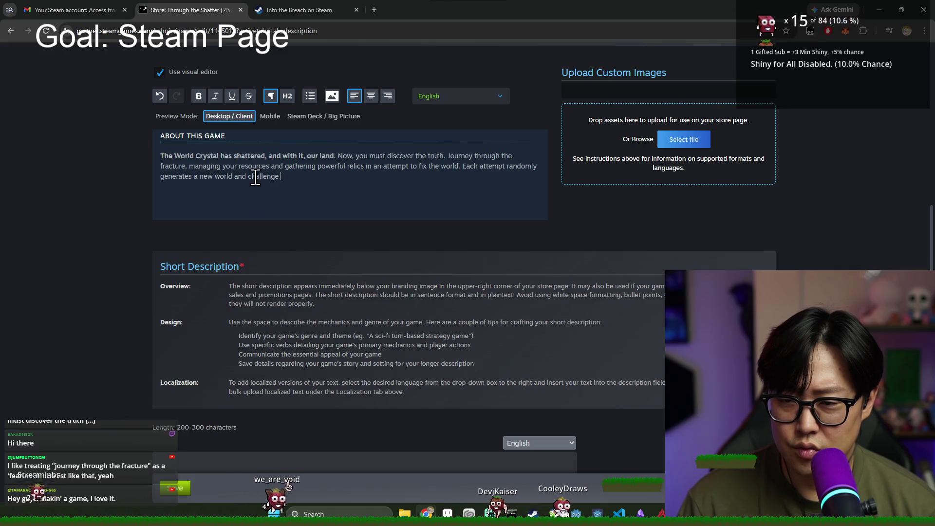
- Retype 'a new' before 'world' and remove the stray space inside 'challenges'
click(199, 177)
key(BackSpace)
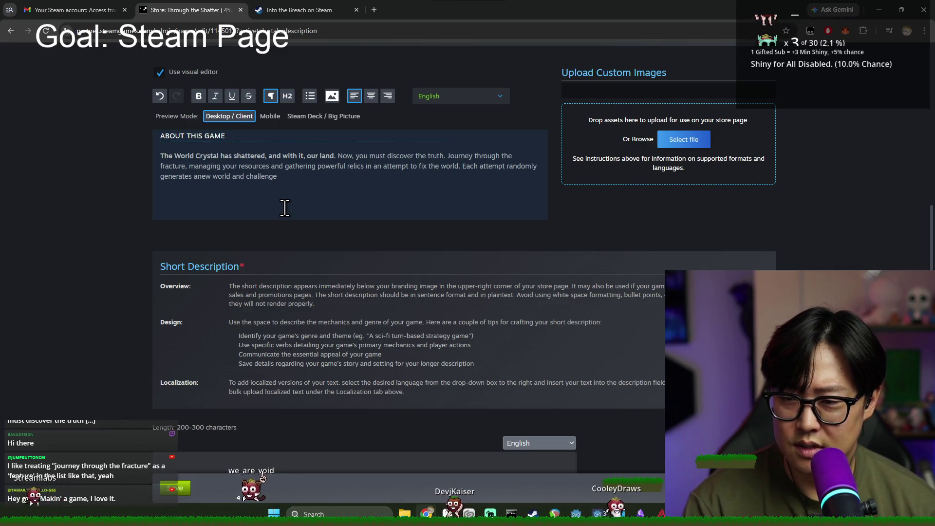
key(BackSpace)
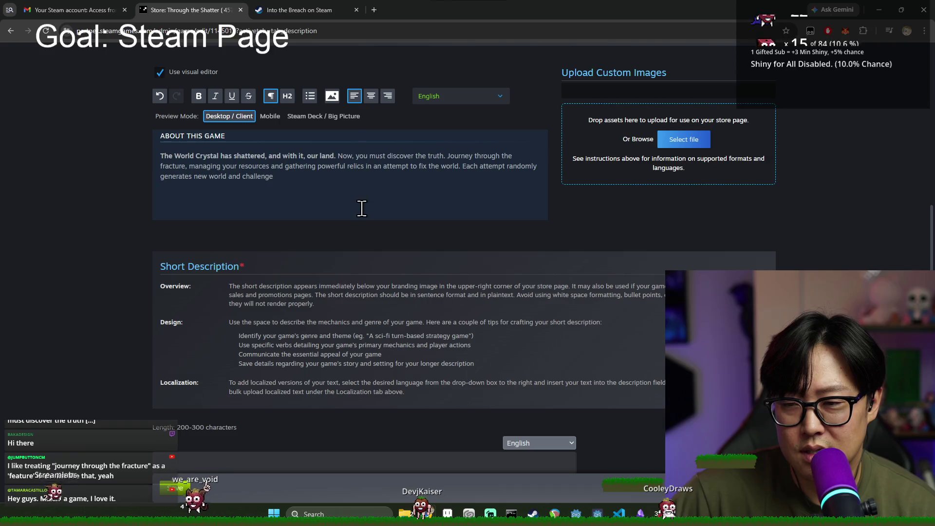
text(a )
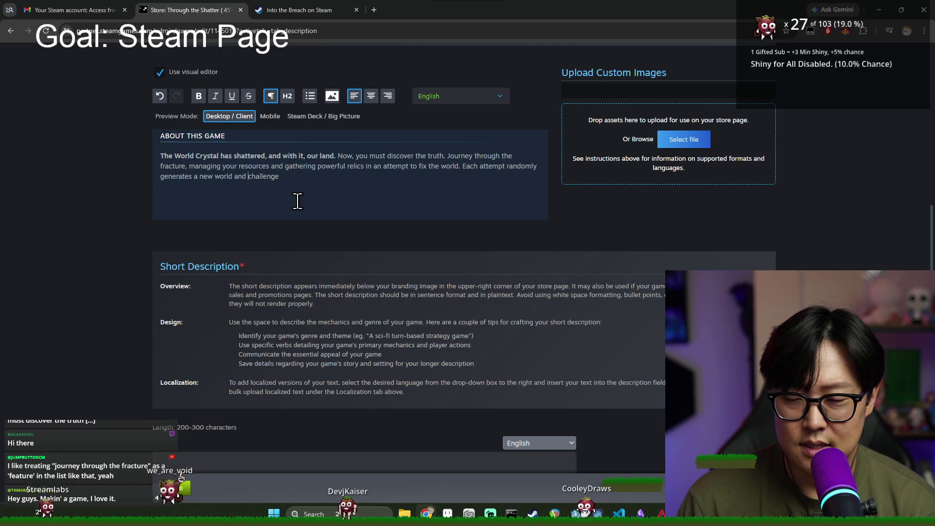
text(new)
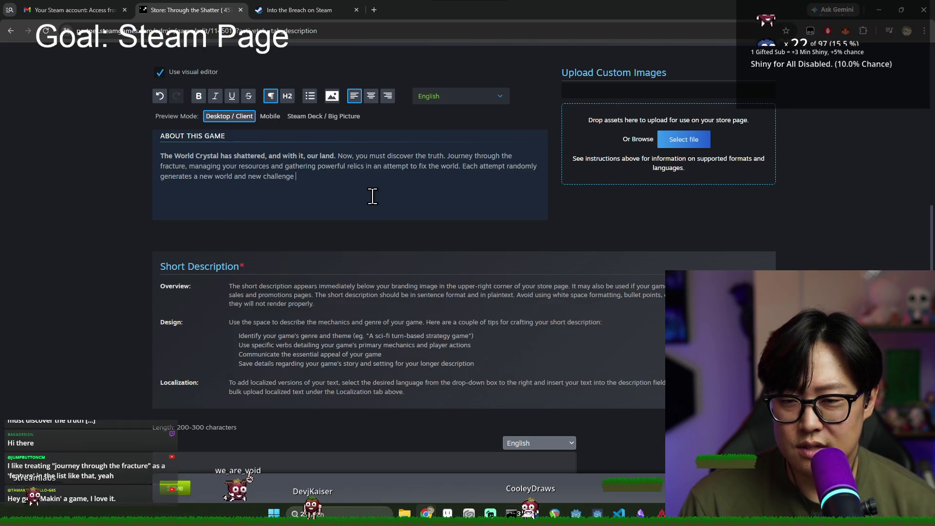
key(BackSpace)
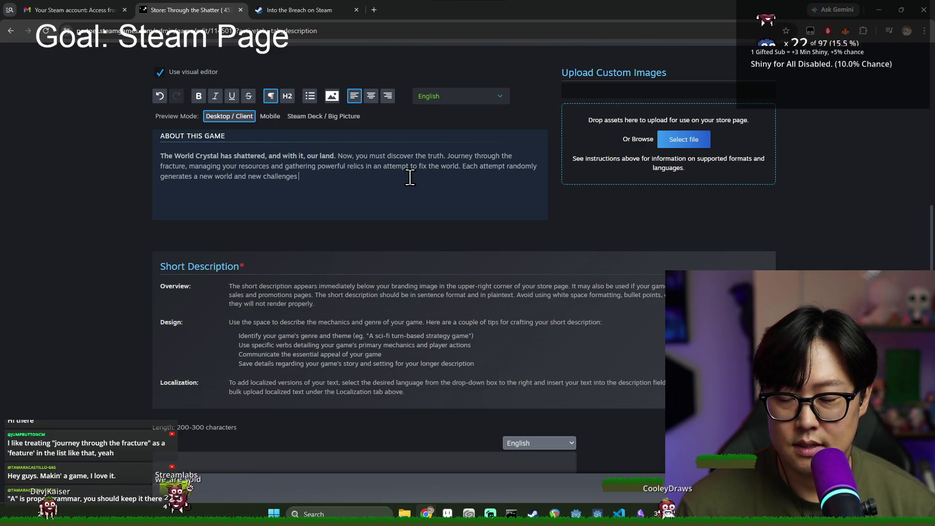
- Replace the unfinished phrase with 'in this unique rogue-like strategy and adventure game.'
text(that you must ad)
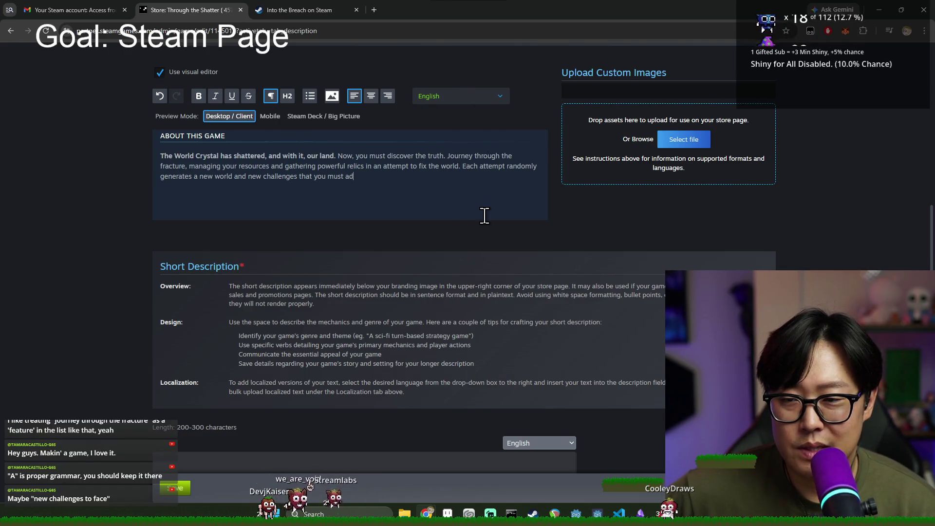
drag(353, 188, 298, 177)
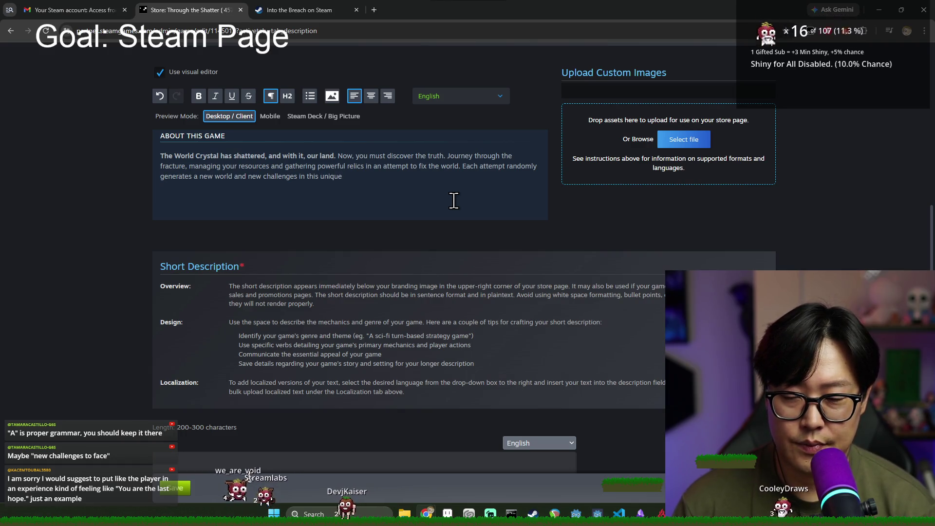
text(rategy)
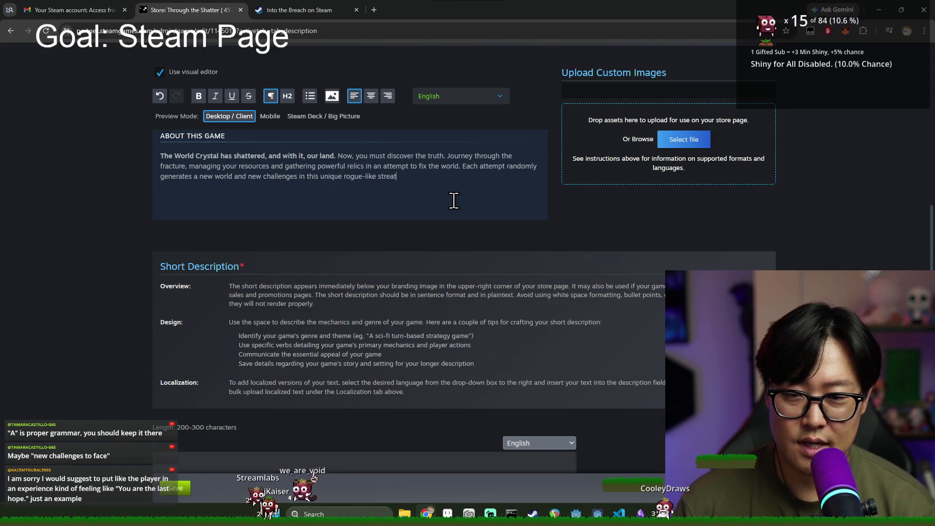
text(egy and adventure game.)
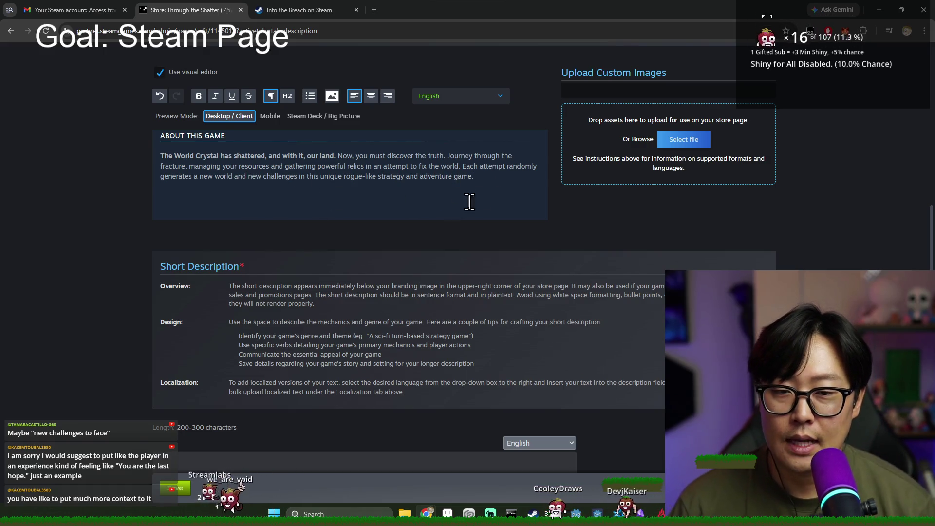
- Insert ' to face' right after 'challenges' in the About This Game paragraph
click(525, 178)
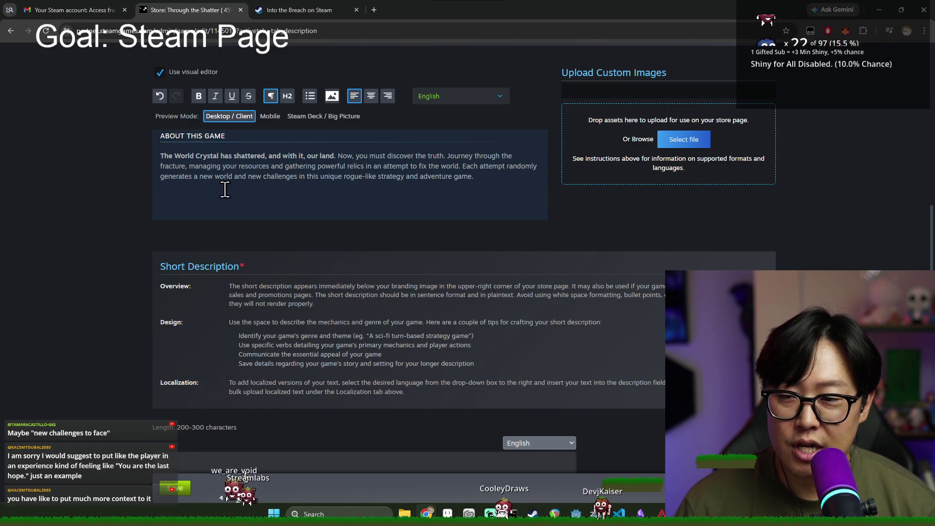
click(298, 177)
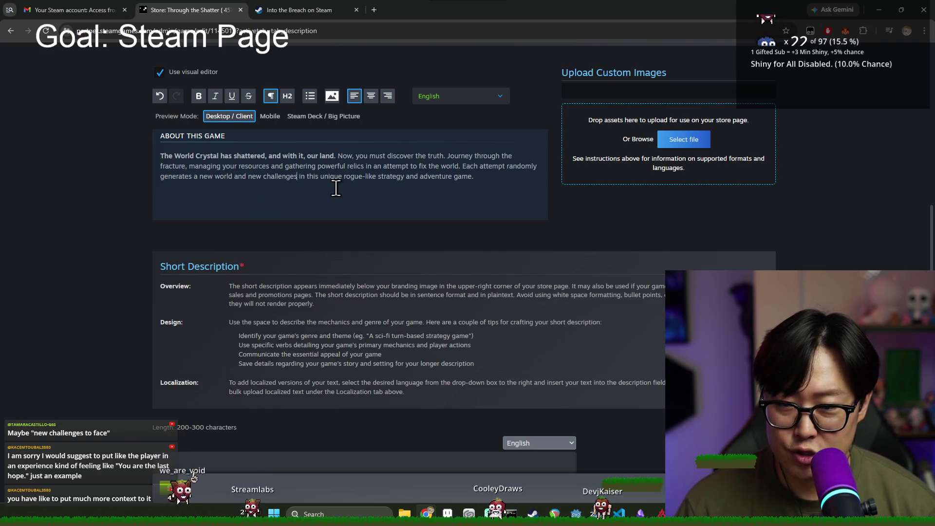
text(to face)
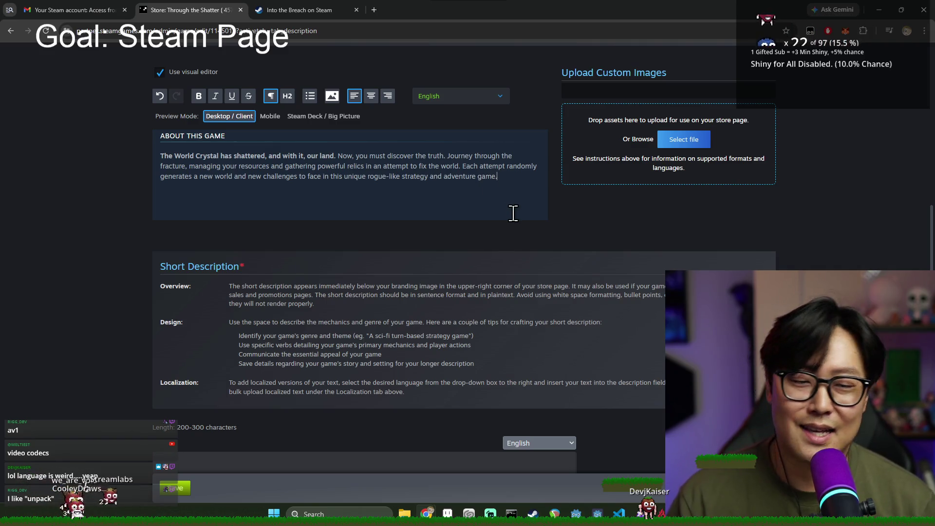
mouse_move(500, 176)
mouse_down()
mouse_move(161, 156)
mouse_move(495, 184)
mouse_up()
- Look over the finished About This Game description, then bring the Godot Engine Journey project forward
click(496, 184)
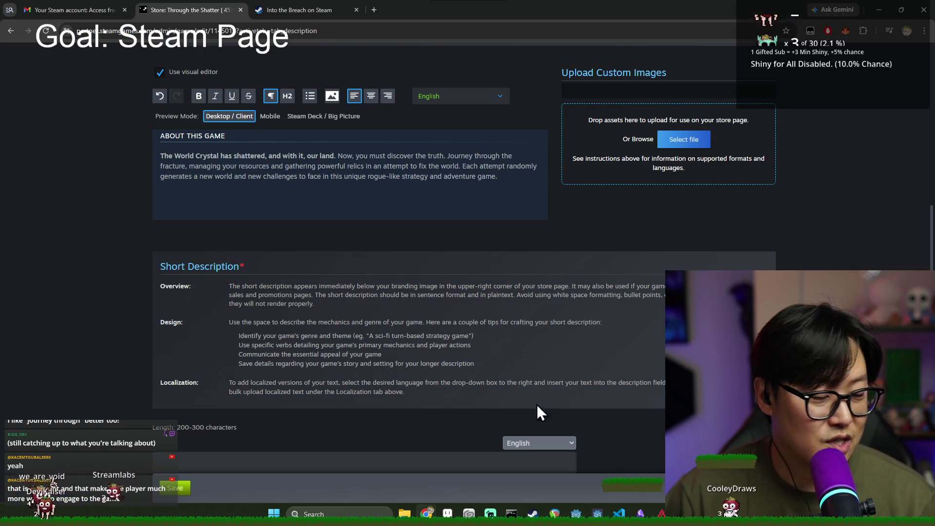
click(408, 176)
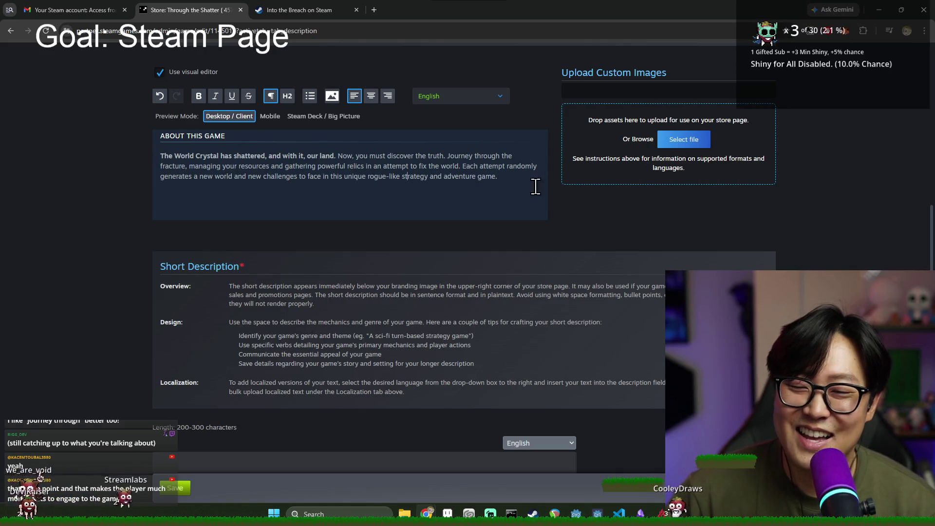
drag(536, 186, 111, 131)
click(118, 191)
scroll(202, 239, up, 2)
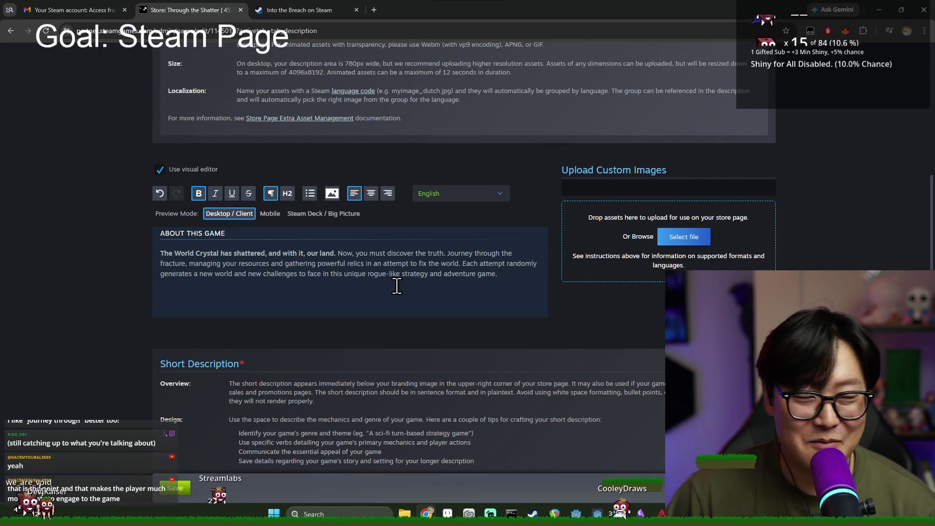
drag(482, 274, 133, 240)
drag(341, 264, 427, 294)
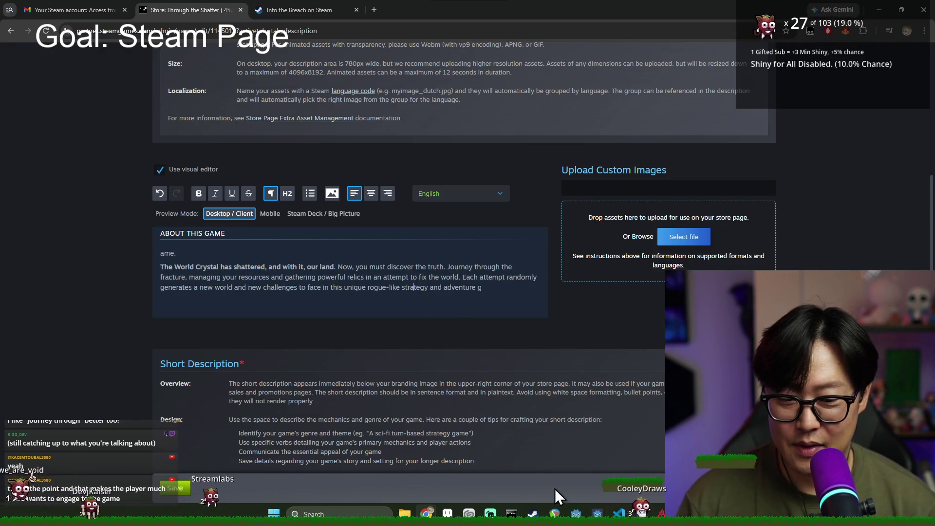
click(576, 514)
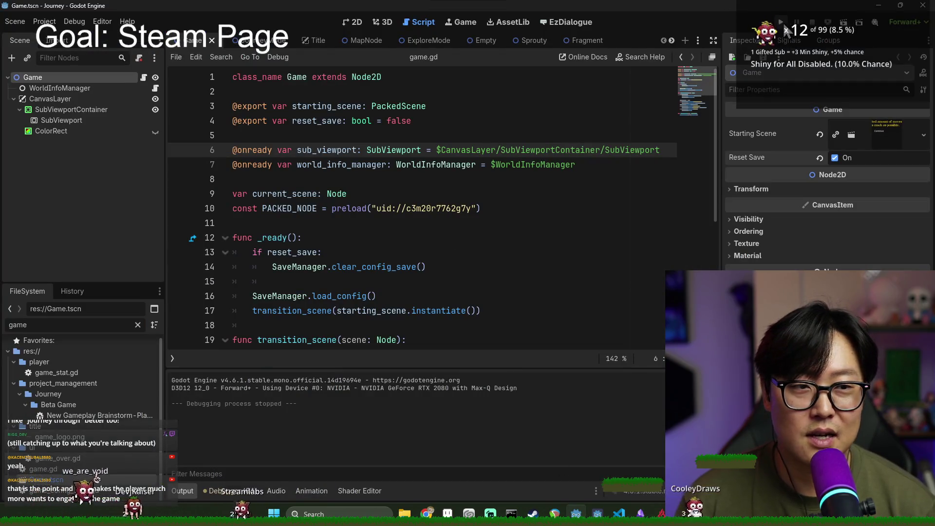
- Run the Journey project until the Through the Shatter title menu appears, and start a screen snip
click(781, 22)
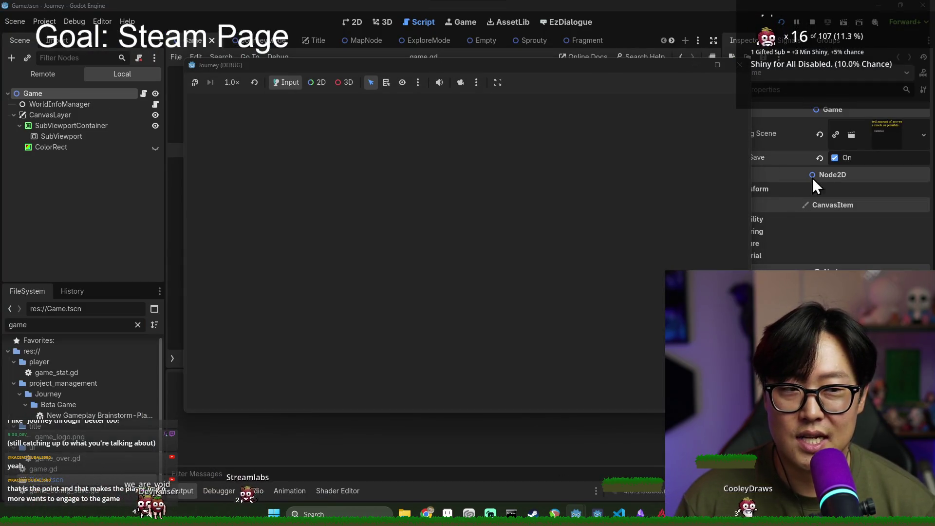
key(super)
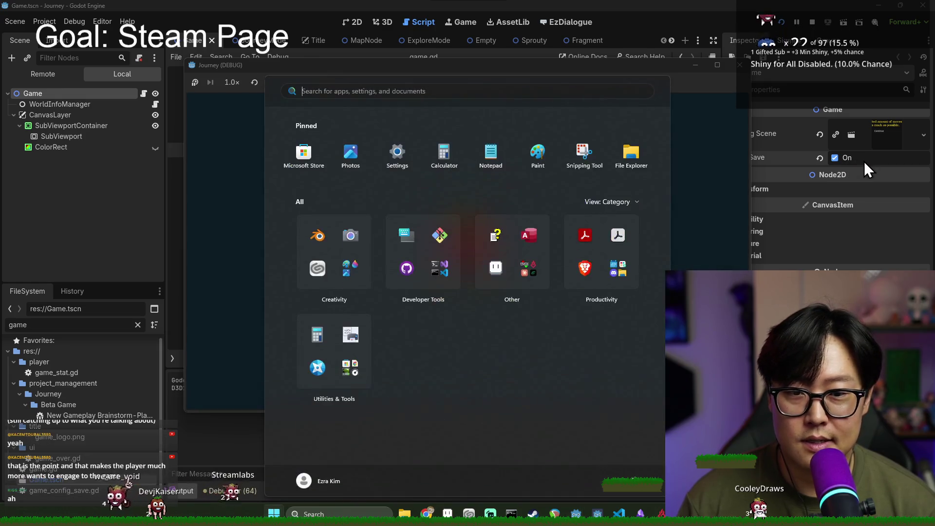
click(644, 66)
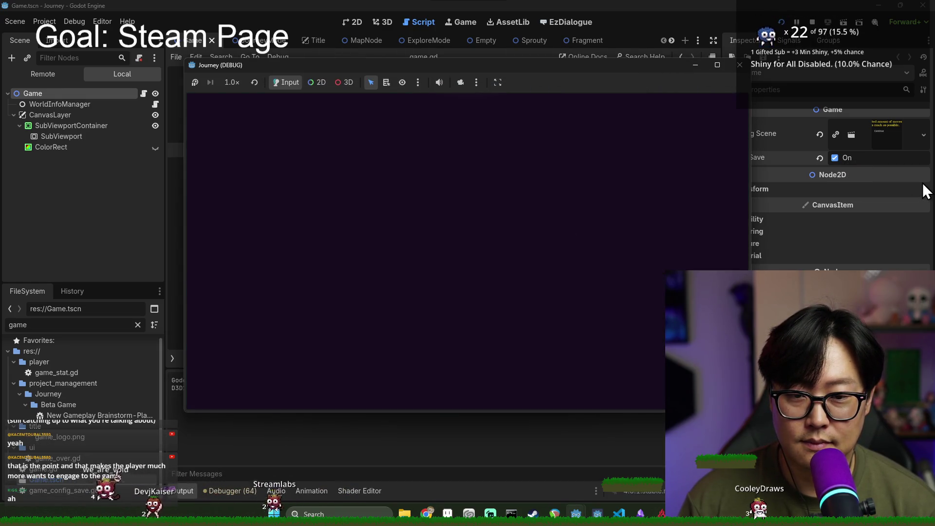
key(super)
click(679, 77)
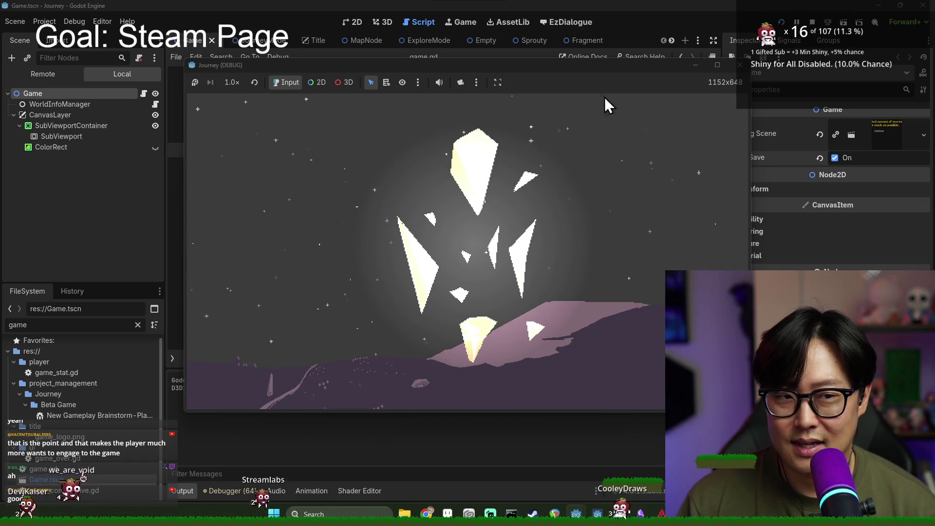
click(879, 162)
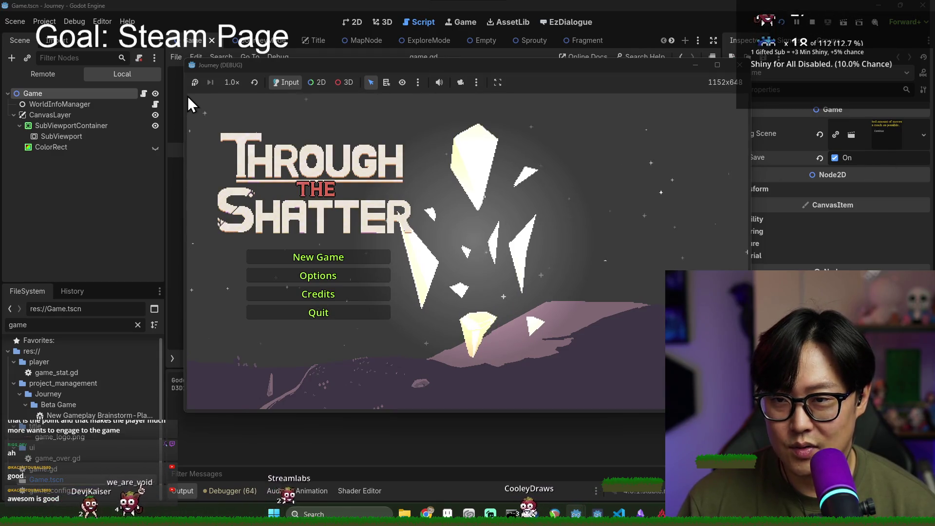
key(super+shift+s)
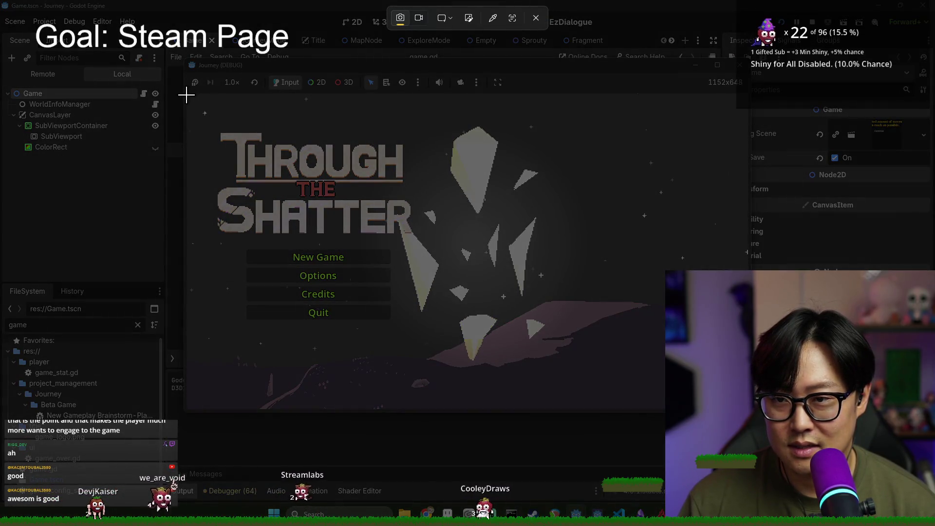
- Snip the game's Through the Shatter title screen and open the capture in Snipping Tool
mouse_move(187, 94)
mouse_down()
mouse_move(453, 386)
mouse_move(743, 403)
mouse_up()
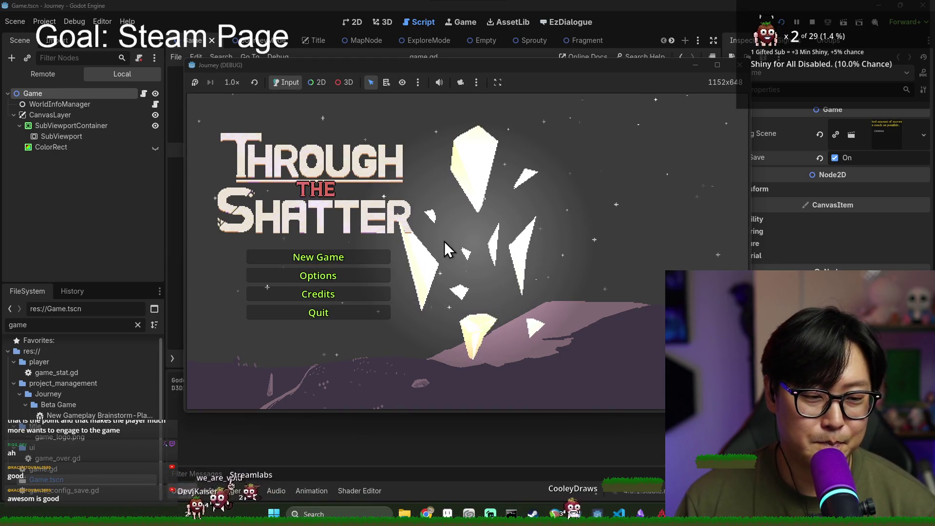
key(alt+Tab)
click(200, 200)
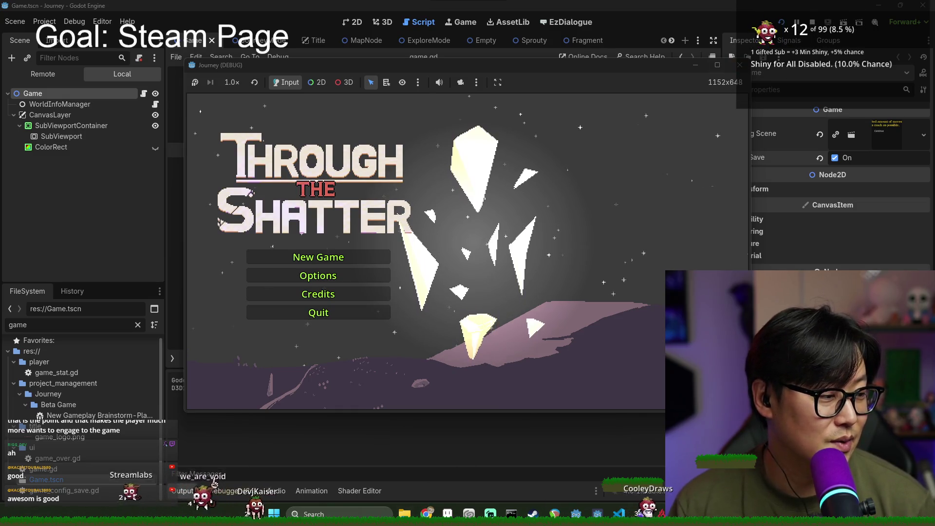
key(super)
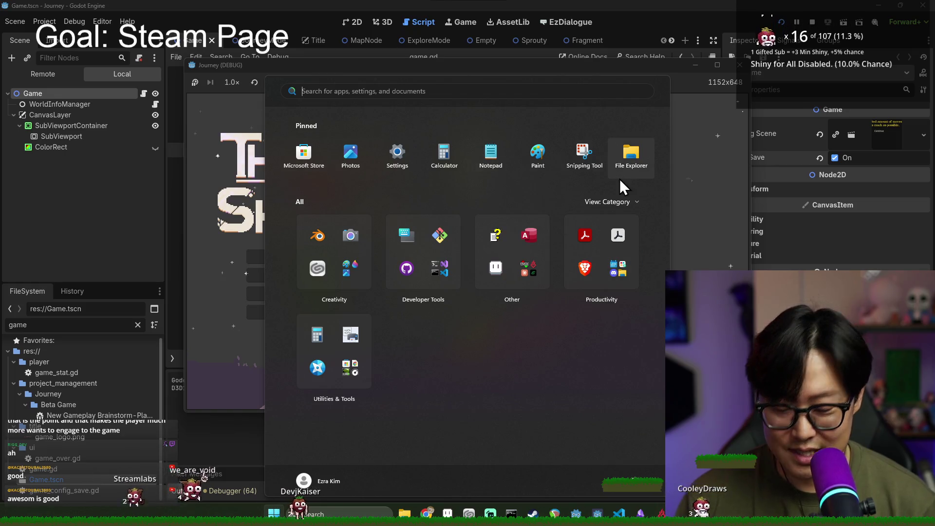
text(s)
key(Escape)
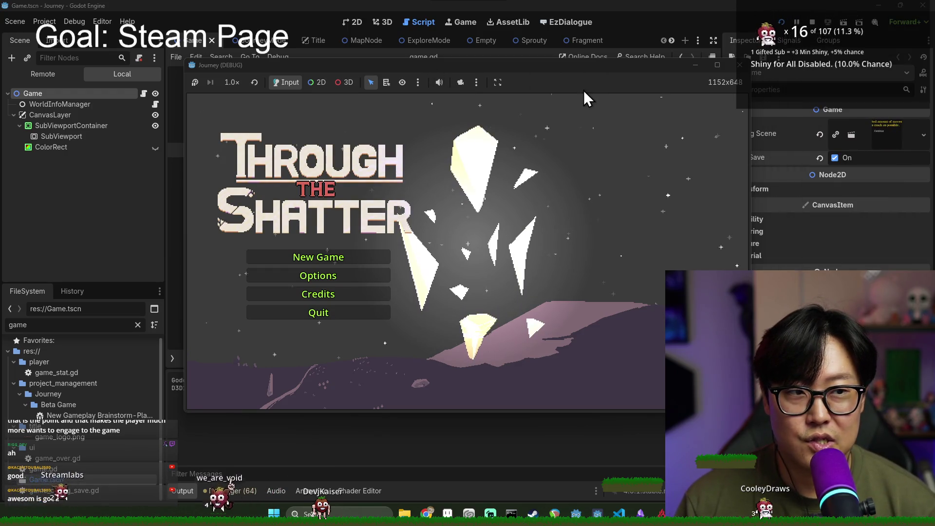
key(super+shift+s)
click(535, 116)
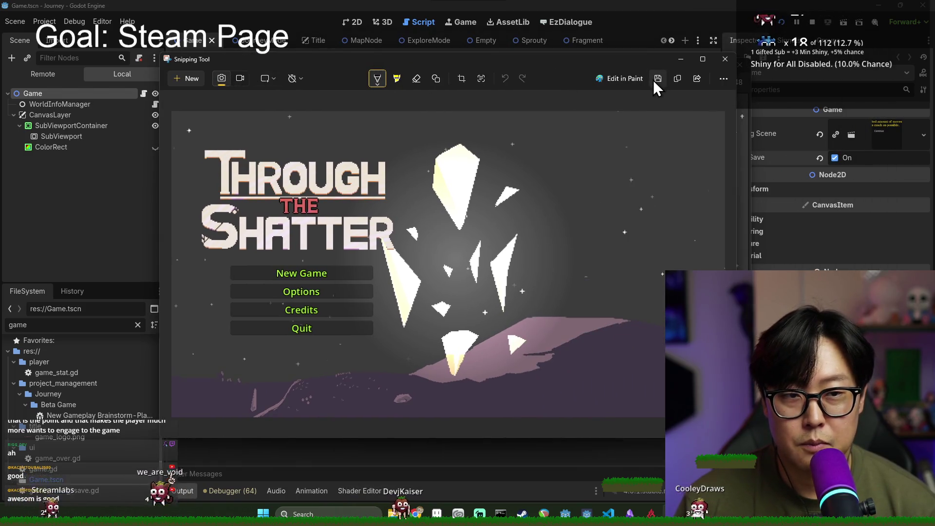
- Open Save As for the screenshot and browse to Documents › journey › project_management
key(ctrl+s)
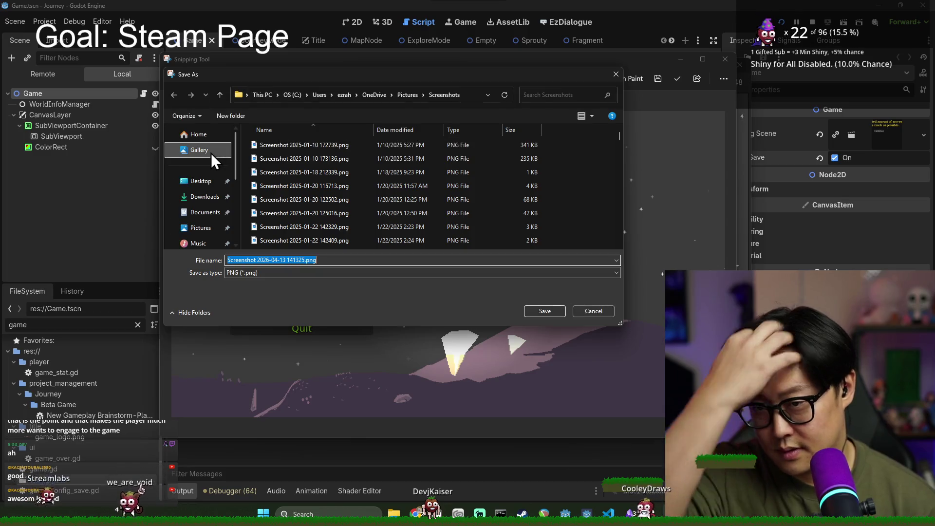
scroll(217, 192, down, 5)
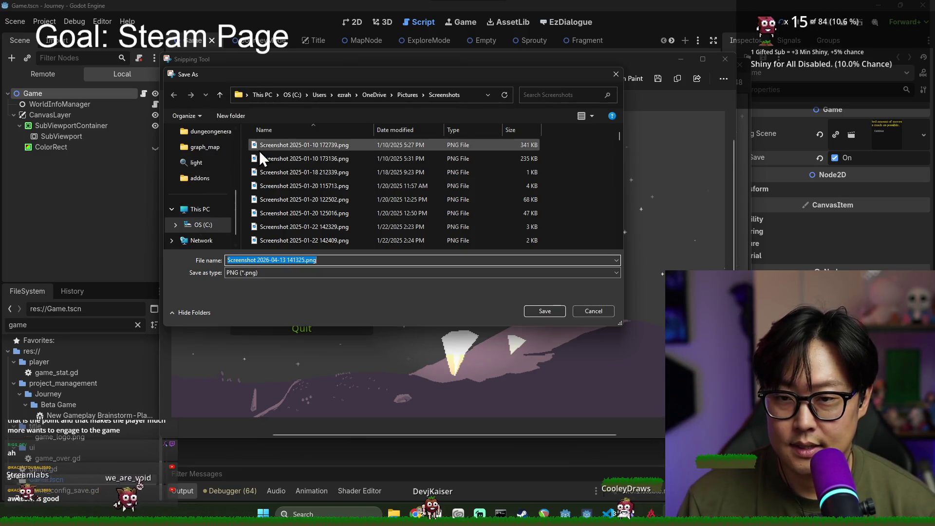
scroll(210, 229, down, 1)
scroll(213, 234, up, 6)
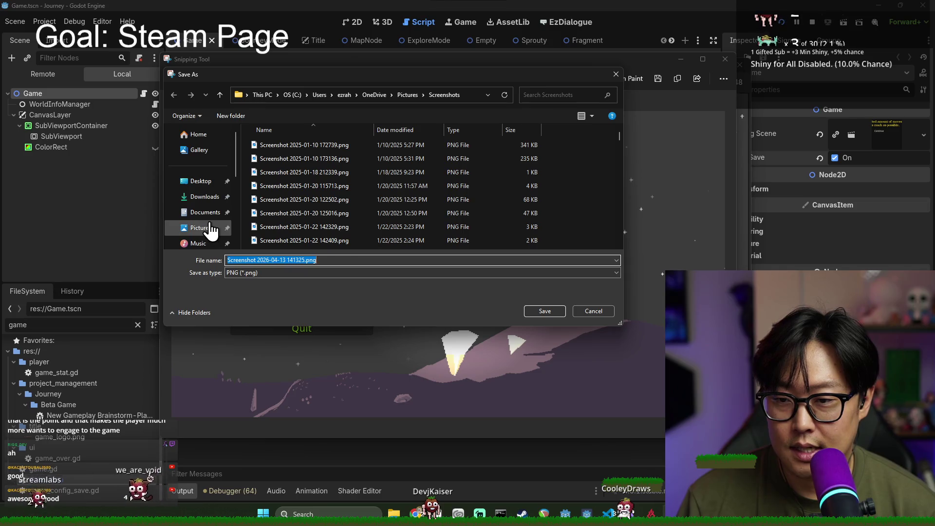
click(209, 182)
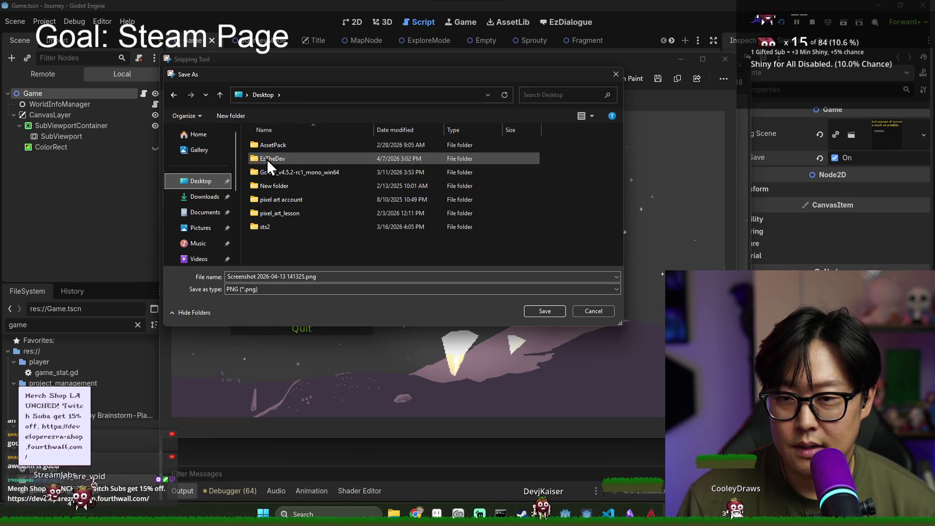
click(368, 96)
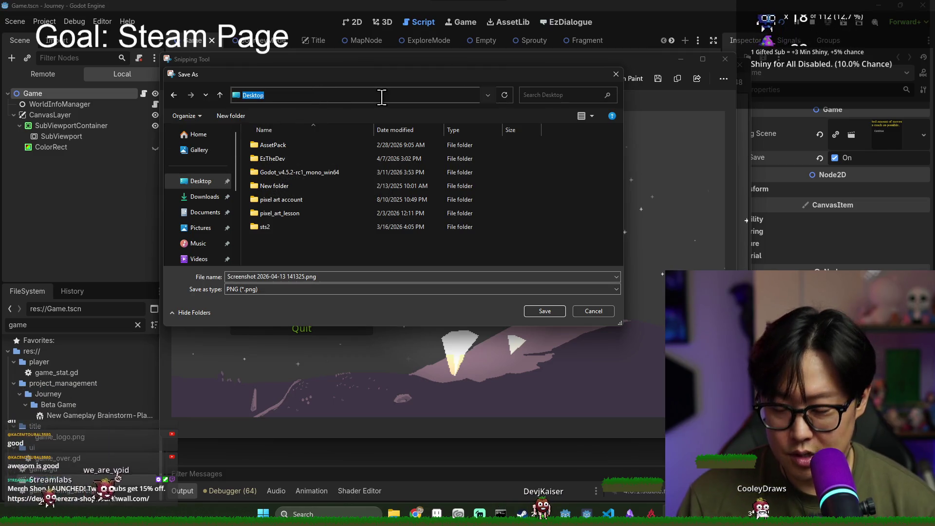
click(205, 212)
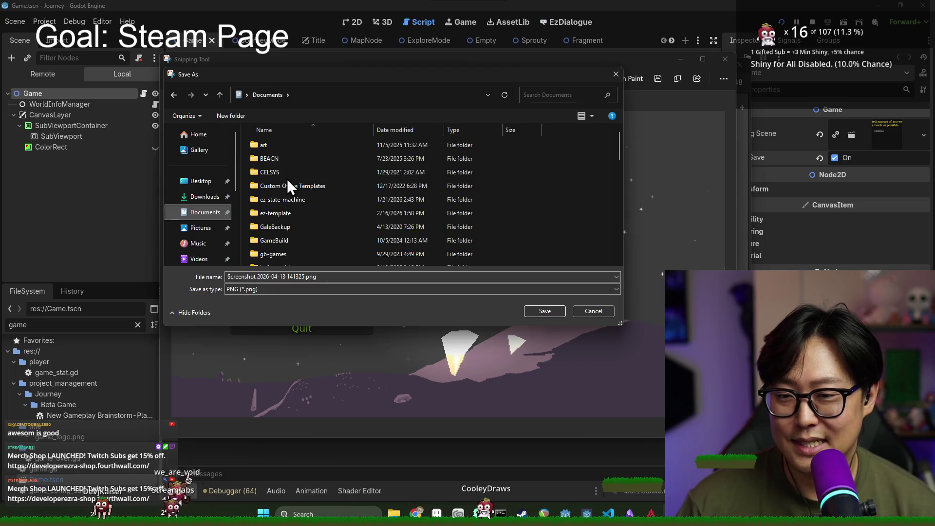
key(j)
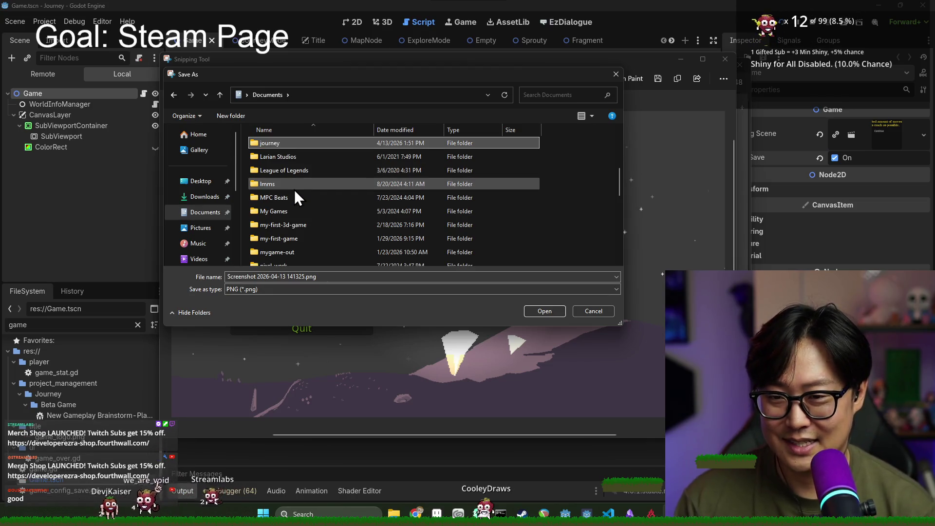
double_click(295, 144)
scroll(296, 235, down, 5)
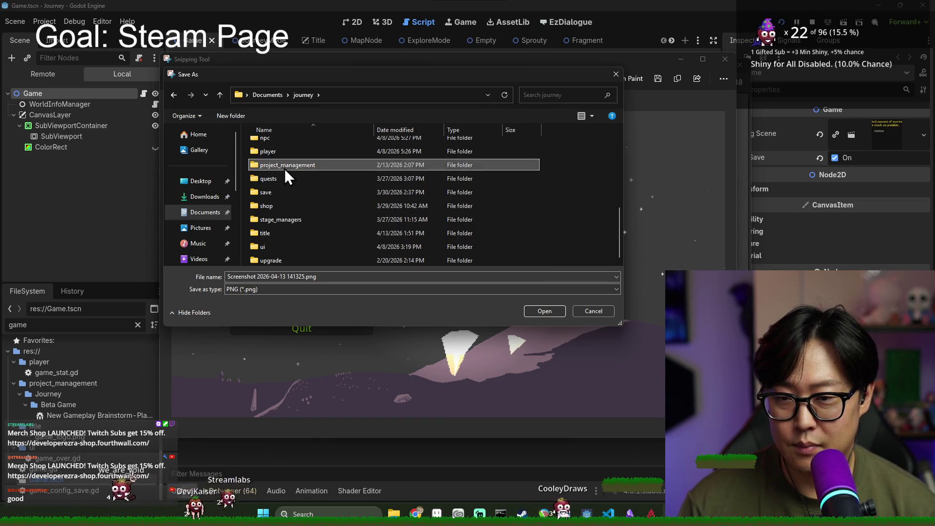
double_click(285, 165)
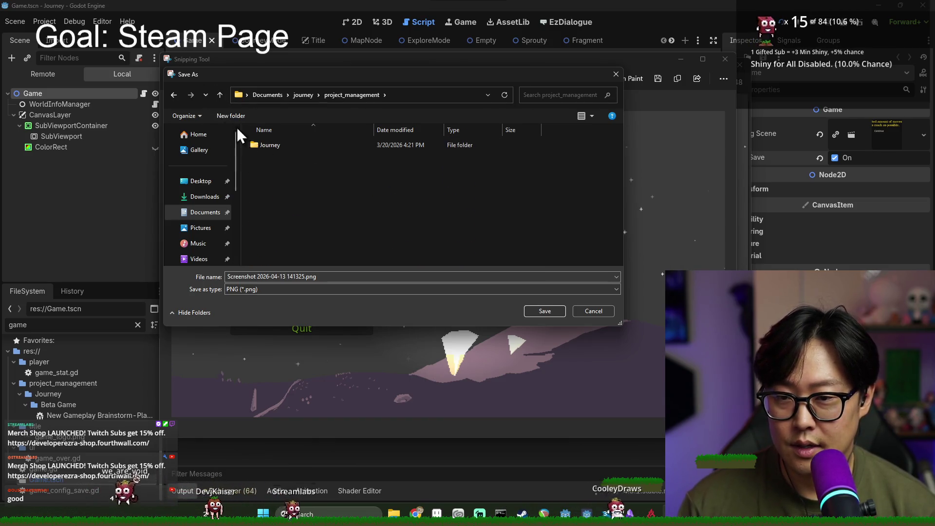
right_click(303, 220)
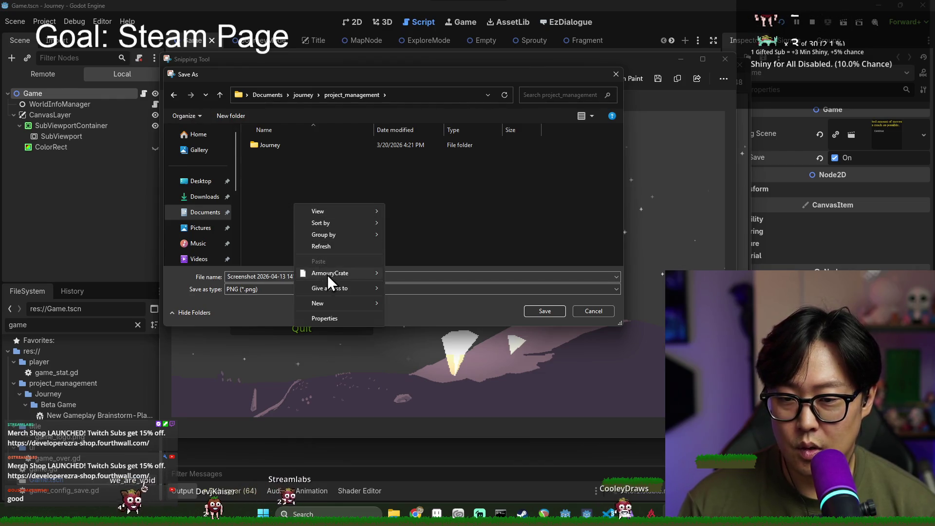
- Create a new folder named Promotional in project_management and open it
mouse_move(329, 304)
click(413, 303)
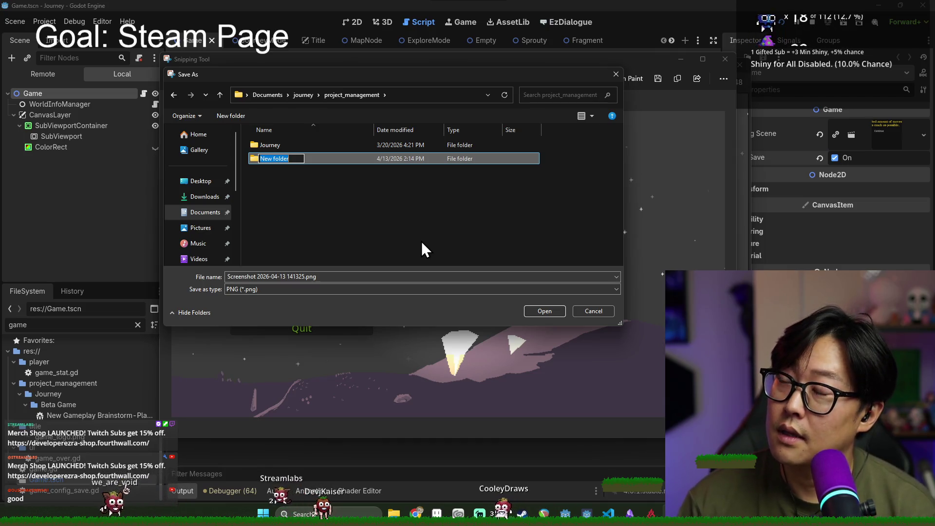
text(c)
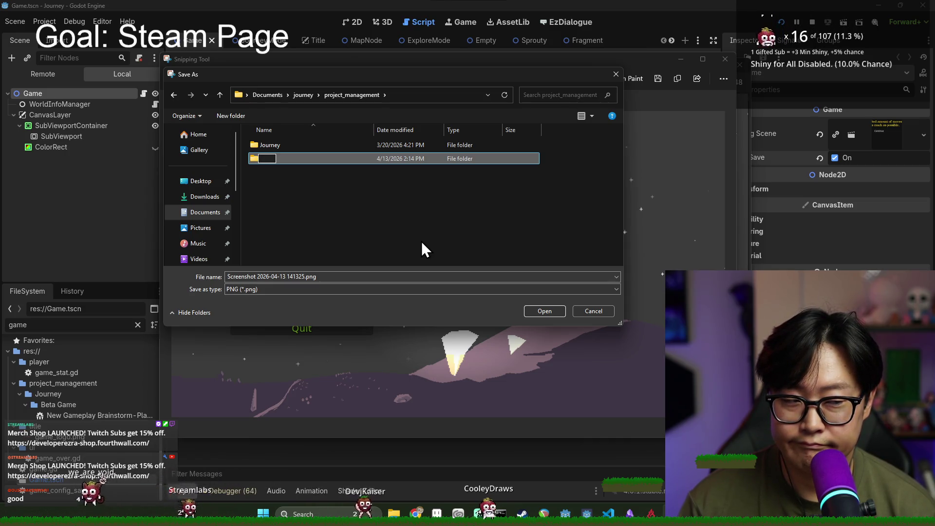
text(Promotional)
key(Return)
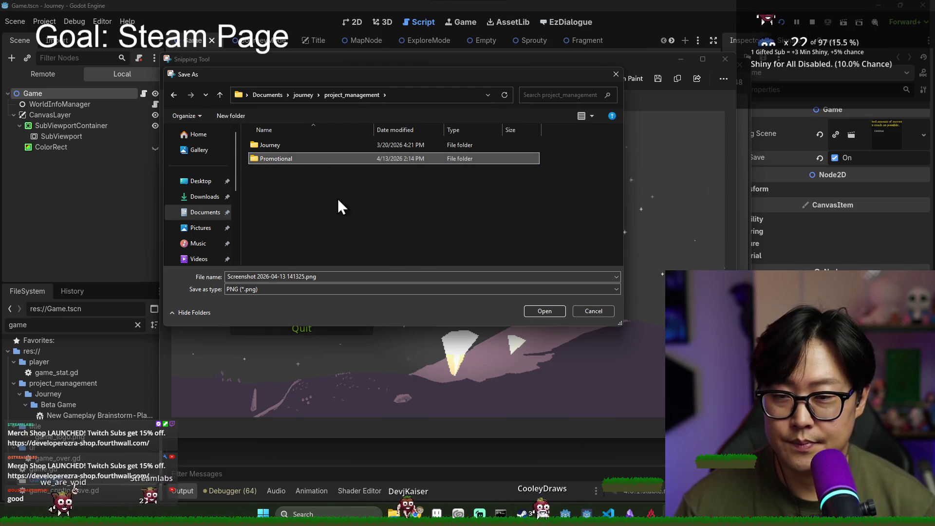
double_click(297, 159)
- Save the screenshot as Title_screen_cap_0.png
click(312, 279)
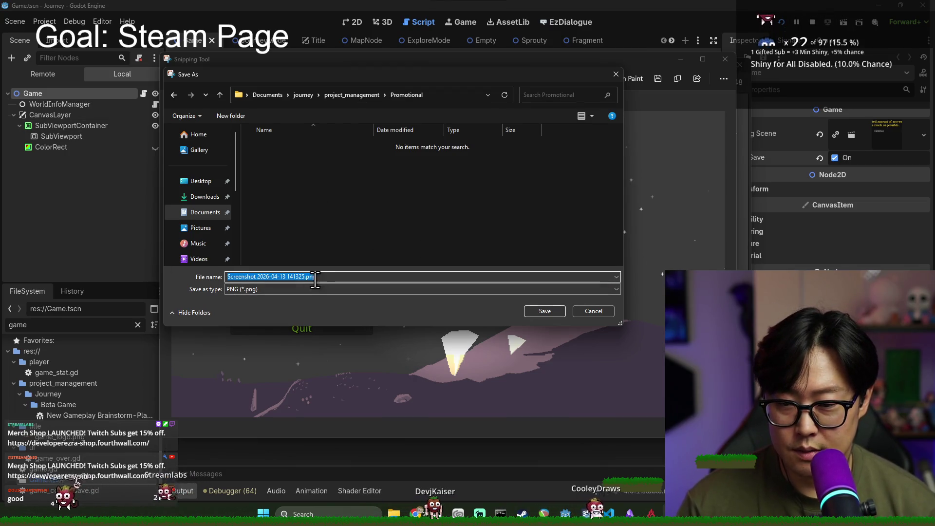
text(Title)
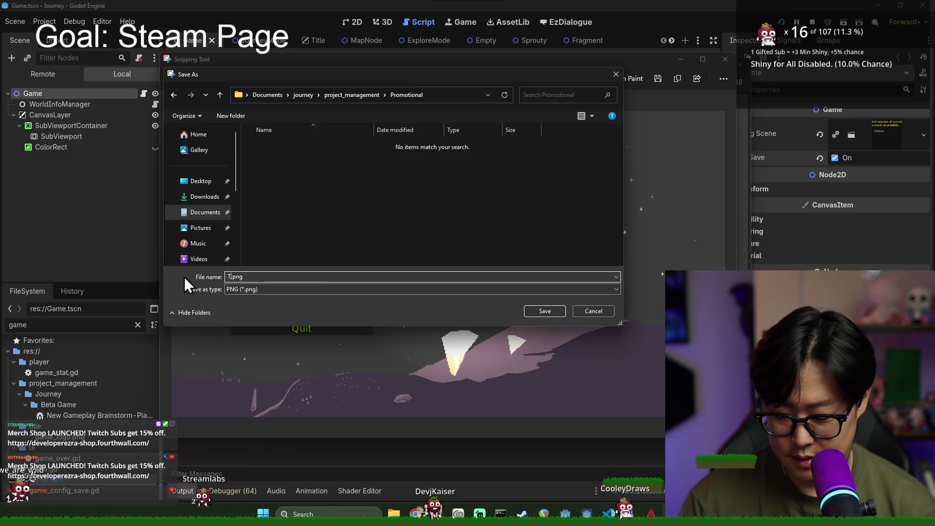
text(_screen_cap_)
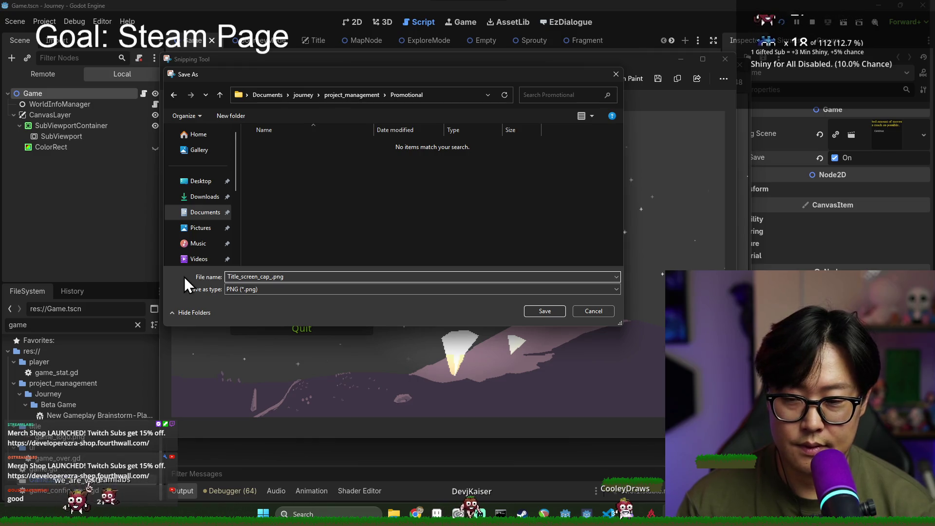
key(Return)
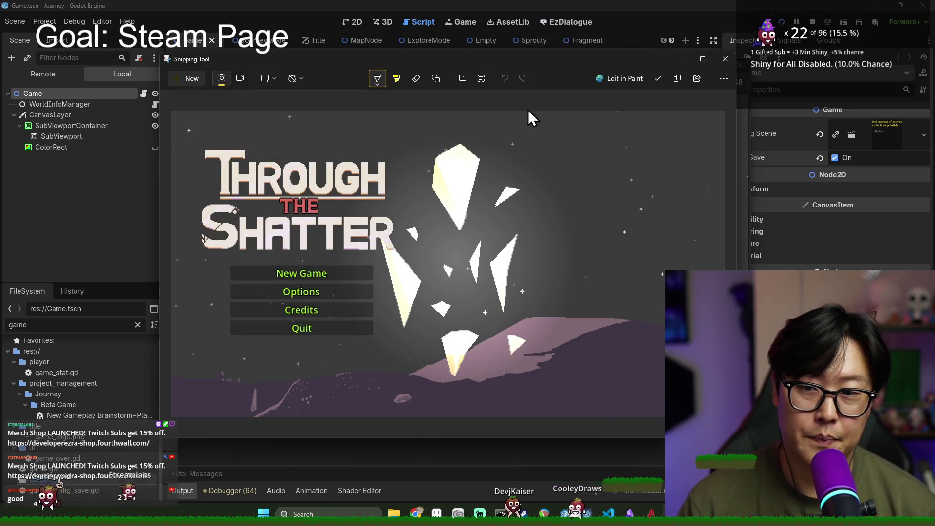
- Choose Title_screen_cap_0.png from journey › project_management › Promotional under Upload Custom Images
key(alt+Tab)
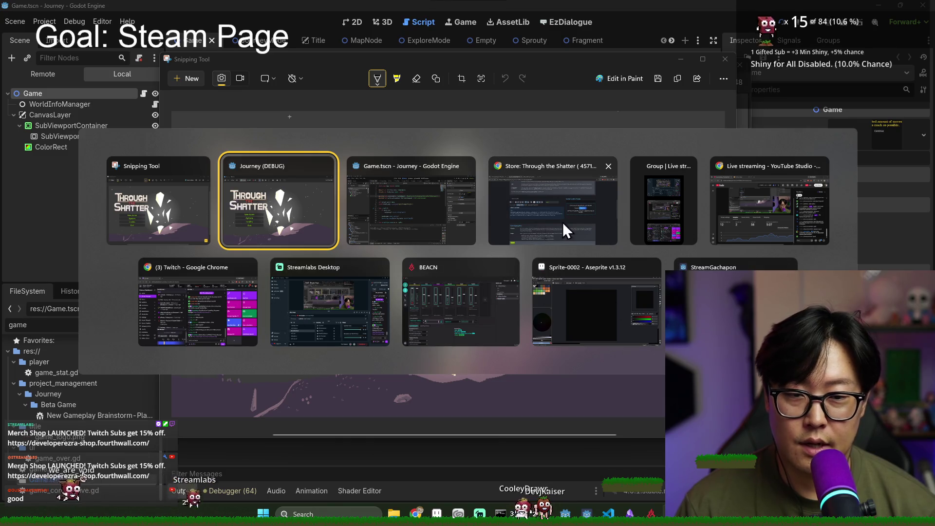
click(560, 224)
click(684, 239)
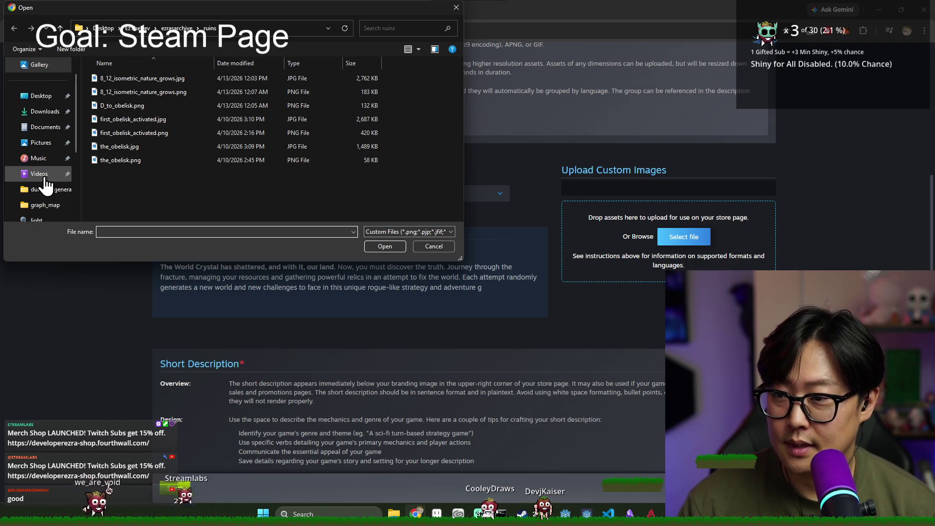
click(41, 175)
click(45, 127)
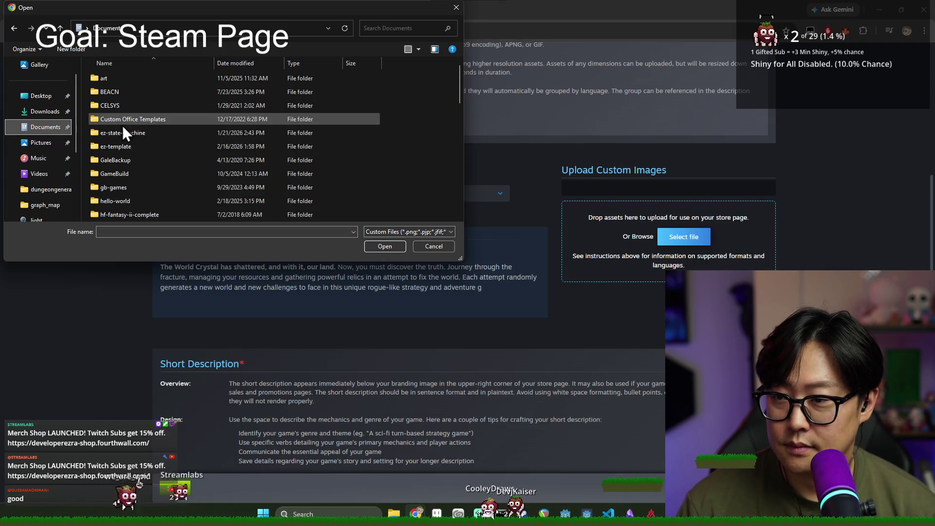
scroll(157, 122, down, 3)
double_click(127, 77)
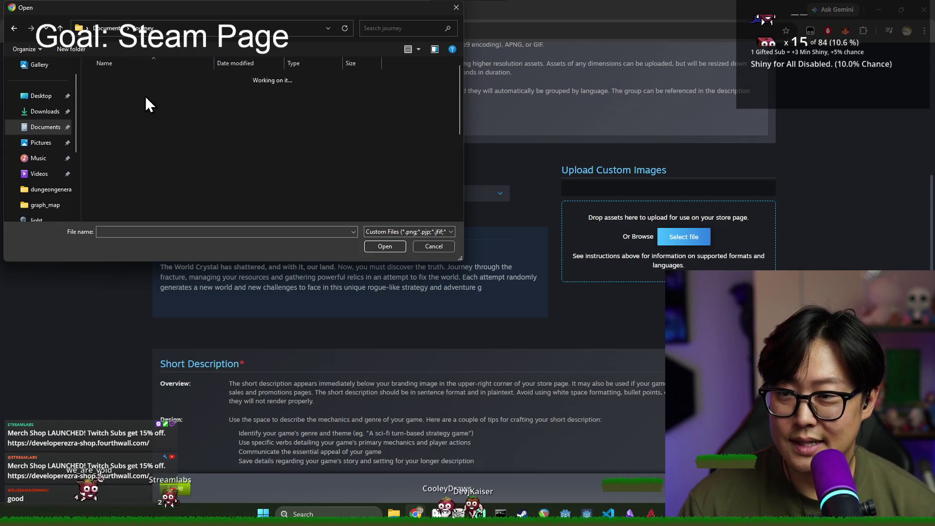
scroll(122, 146, down, 5)
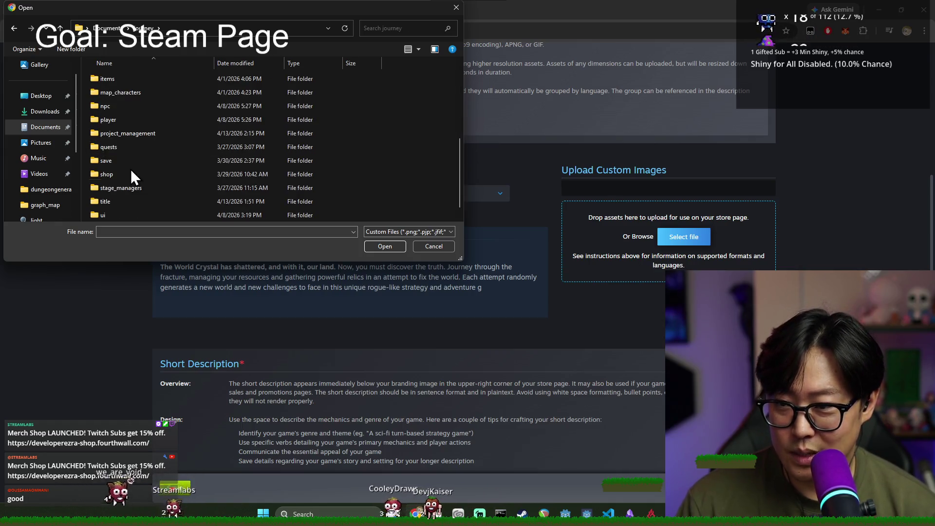
click(130, 135)
double_click(131, 134)
double_click(126, 92)
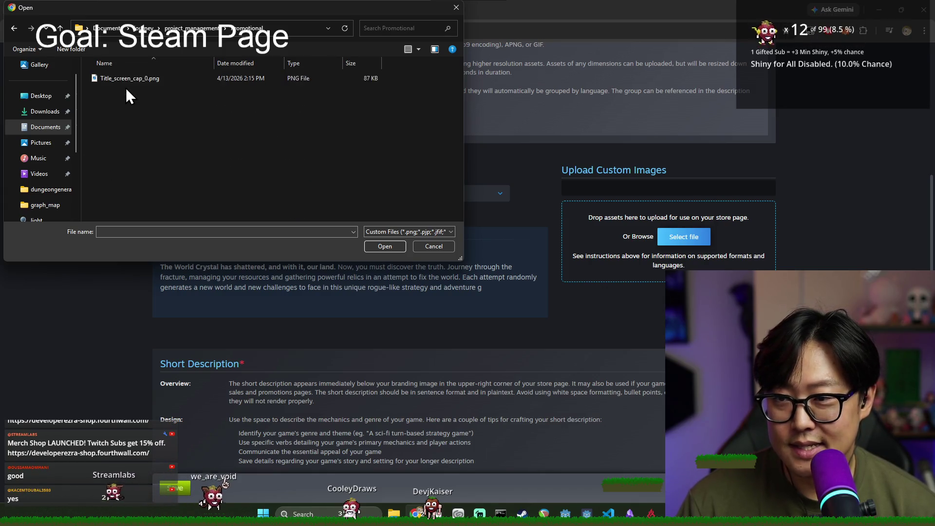
double_click(130, 76)
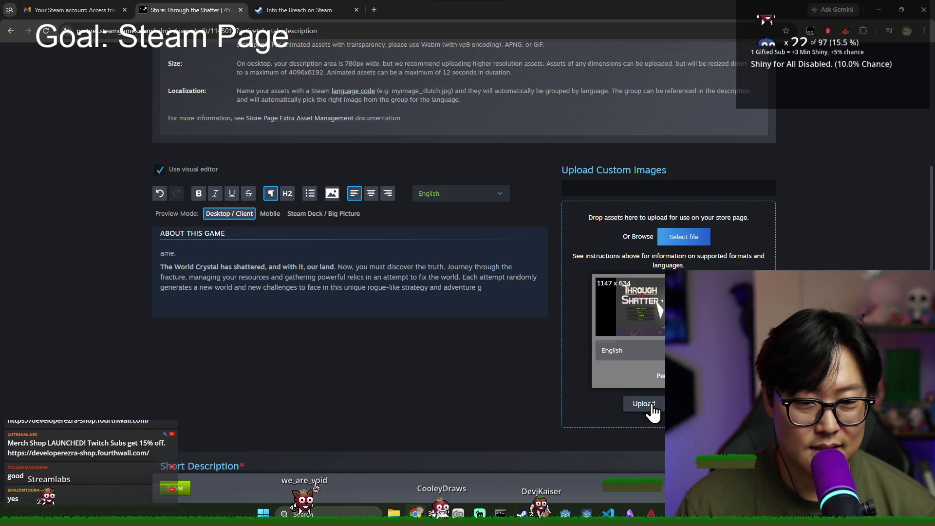
- Upload the Through the Shatter title-screen screenshot as a custom store image and close Snipping Tool
click(651, 406)
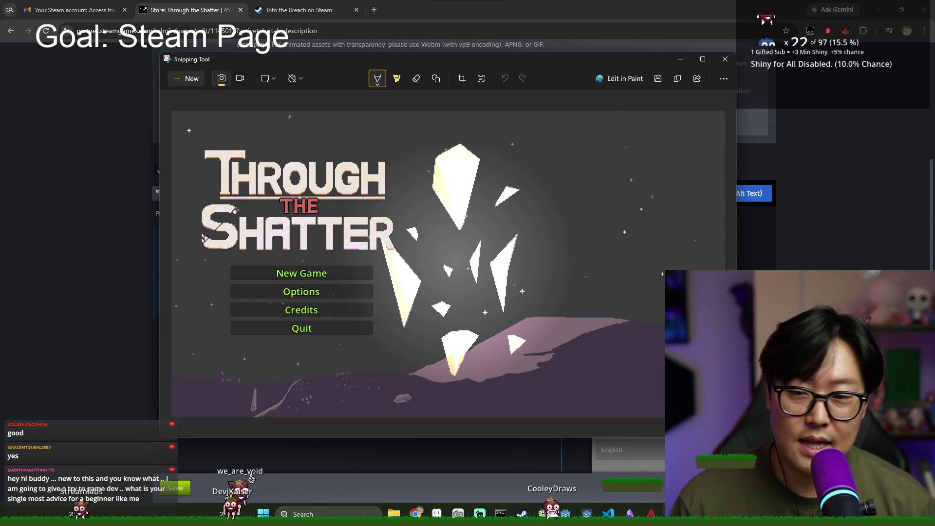
click(725, 60)
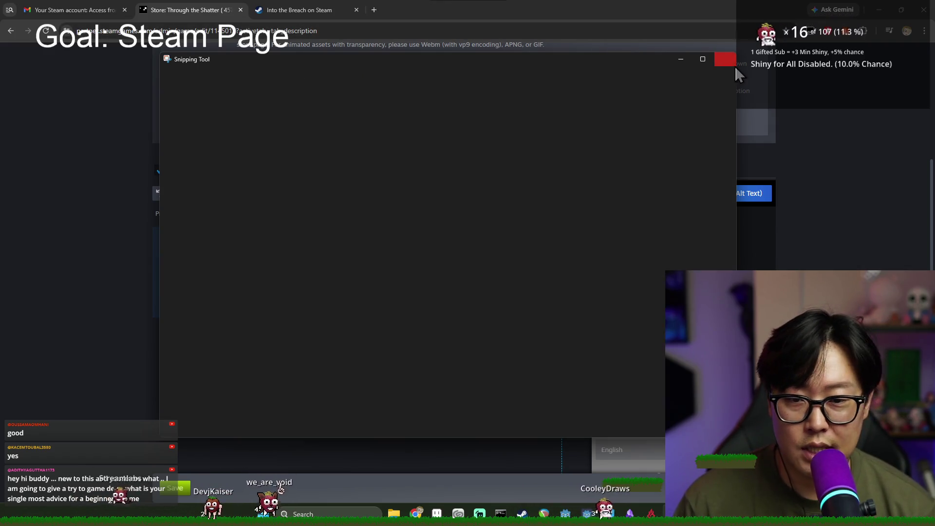
scroll(792, 209, up, 3)
scroll(801, 211, up, 5)
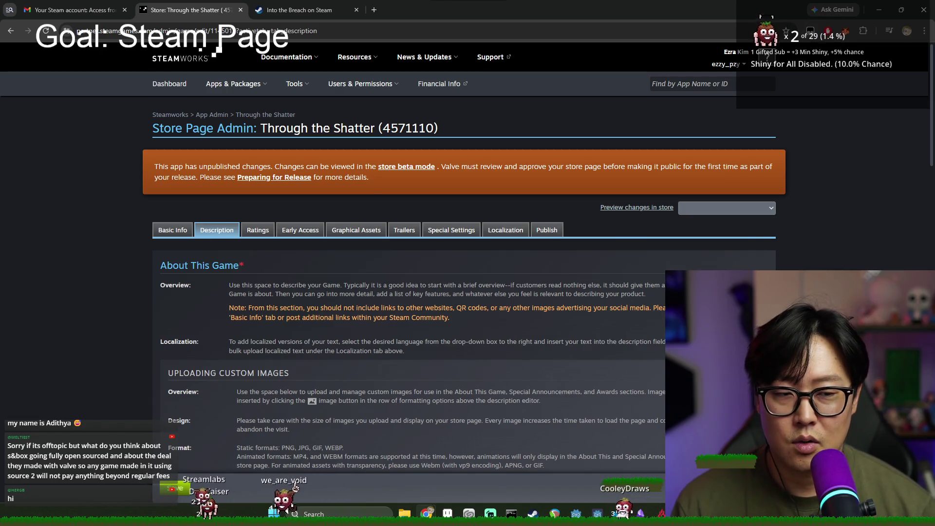
scroll(439, 292, down, 4)
scroll(439, 292, up, 2)
scroll(438, 292, down, 9)
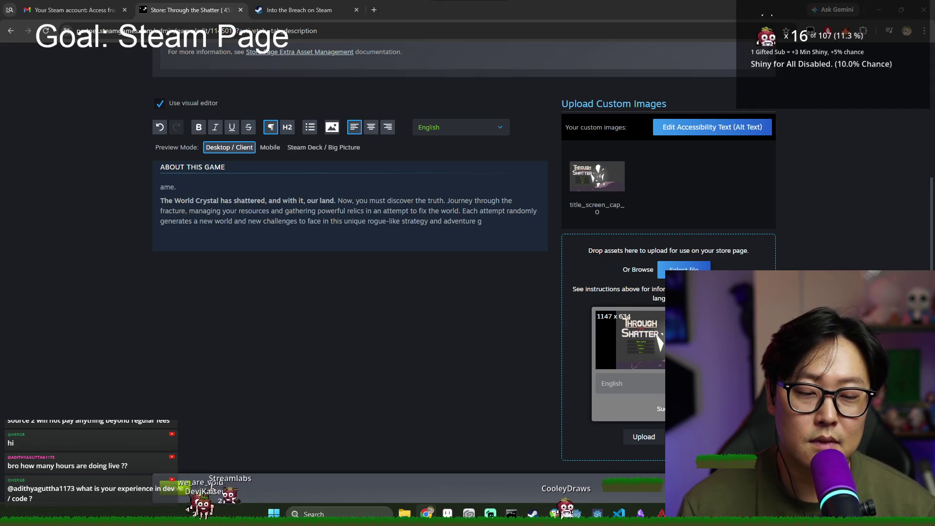
scroll(351, 243, up, 6)
scroll(351, 243, down, 4)
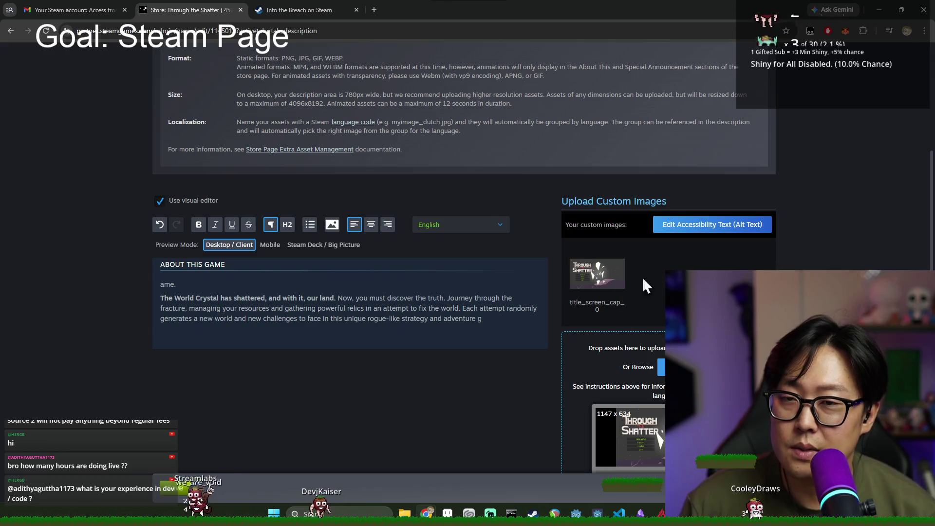
scroll(234, 229, up, 8)
scroll(507, 244, down, 5)
scroll(560, 251, up, 5)
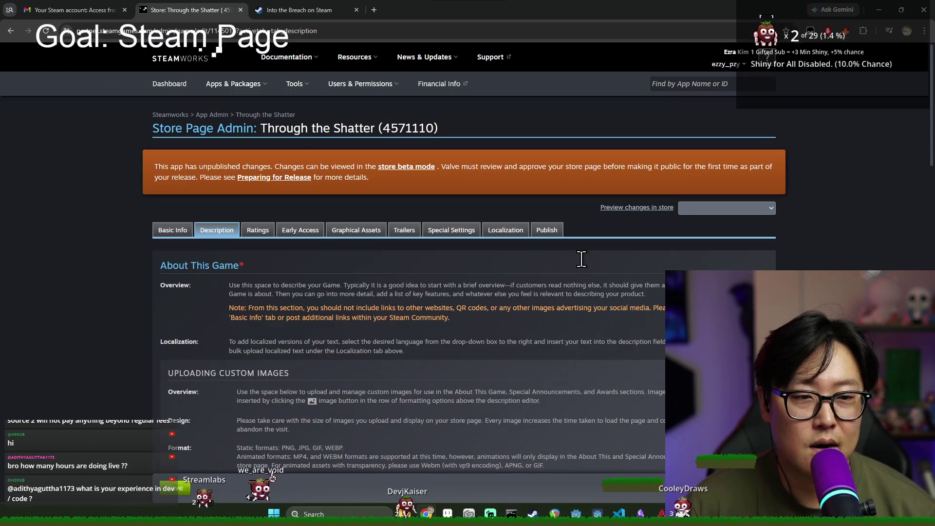
scroll(633, 263, down, 5)
scroll(632, 250, down, 4)
scroll(670, 258, up, 8)
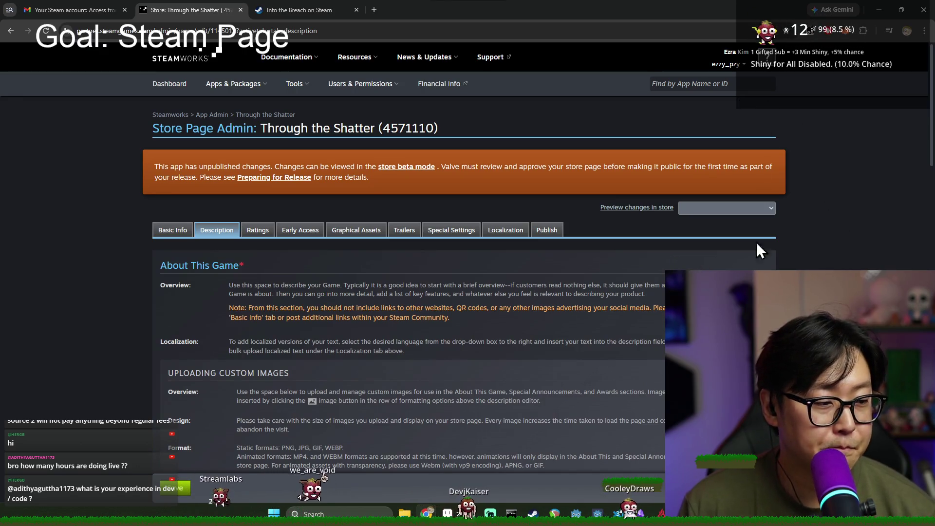
click(746, 207)
scroll(805, 249, down, 10)
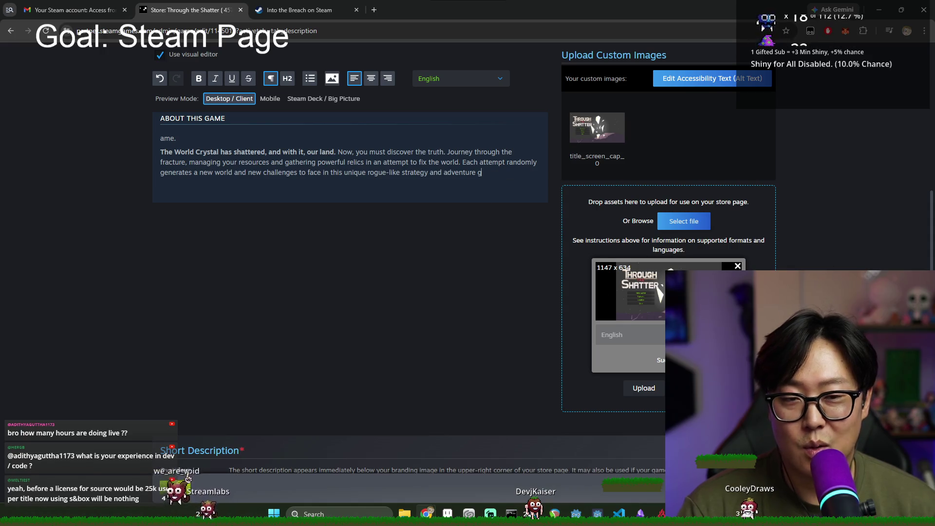
scroll(493, 181, up, 2)
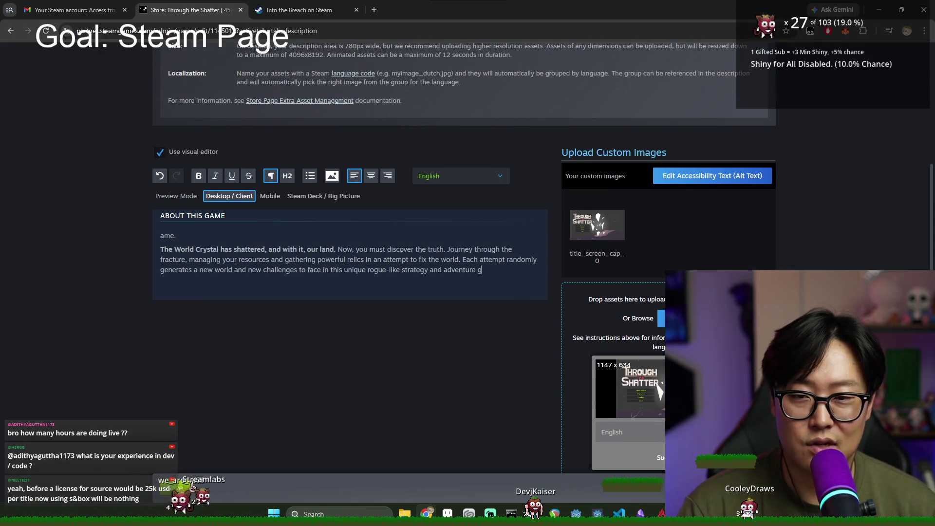
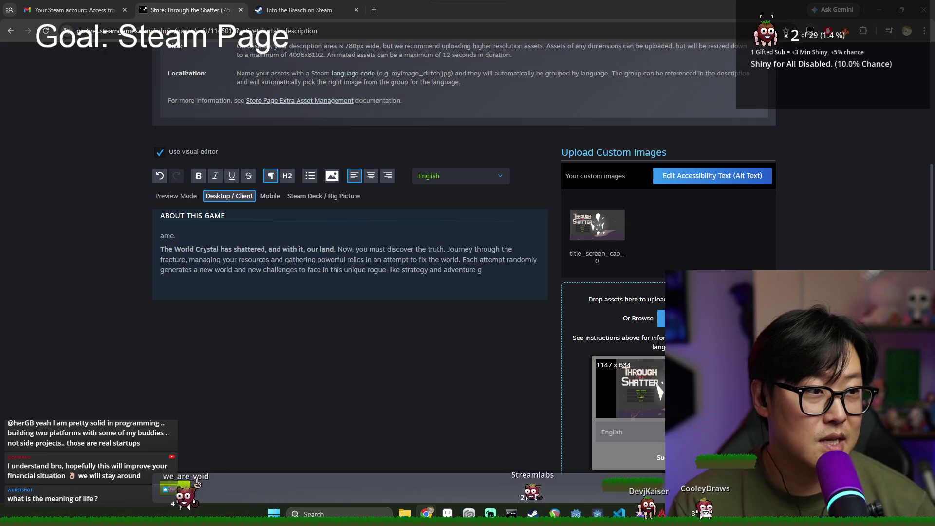
- Reopen the Godot 4.6 docs, open the Your first 2D game tutorial, skim it, then close it
key(ctrl+shift+t)
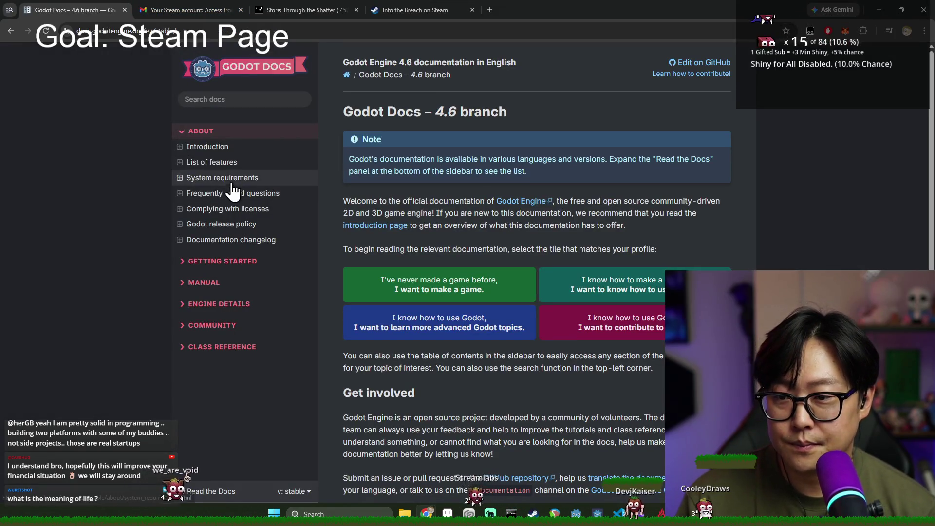
click(219, 263)
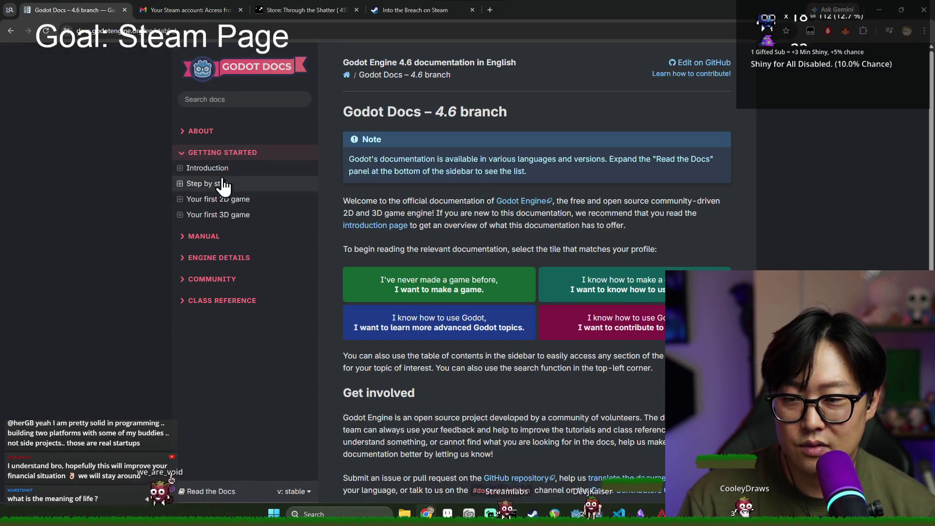
click(240, 200)
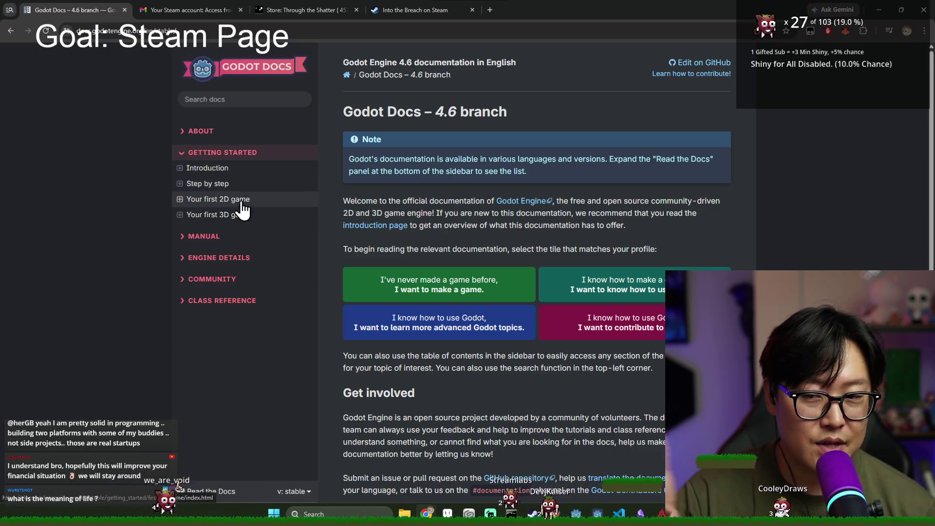
scroll(468, 253, down, 6)
scroll(495, 272, down, 8)
scroll(602, 393, up, 14)
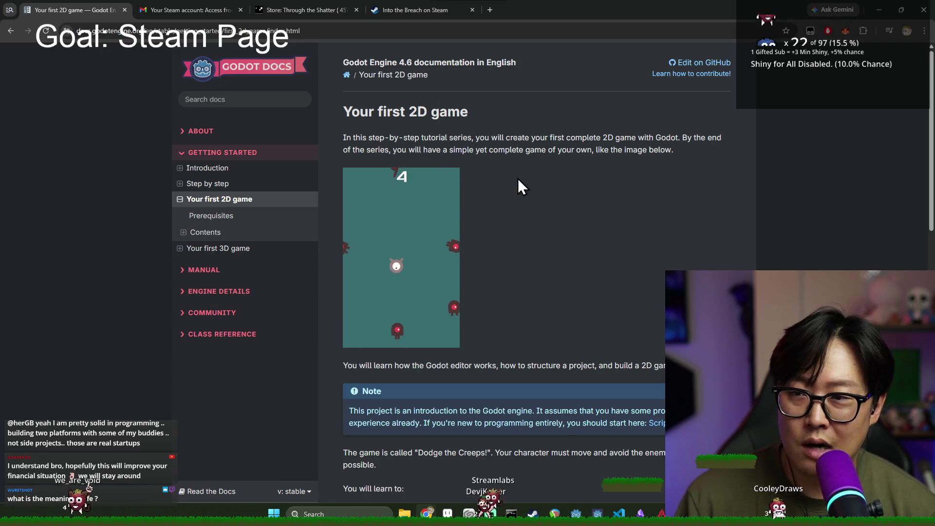
click(124, 10)
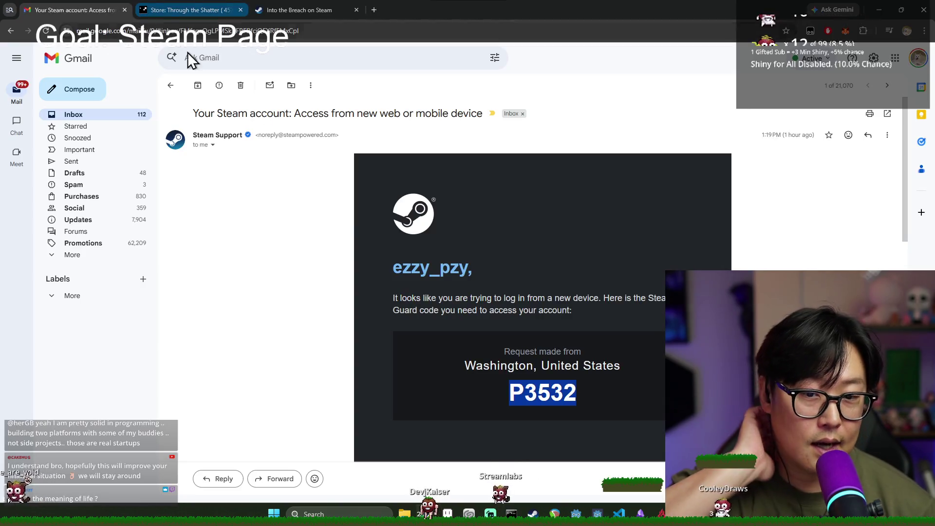
- Close the Steam email tab and select the opening lines of the About This Game description
click(124, 10)
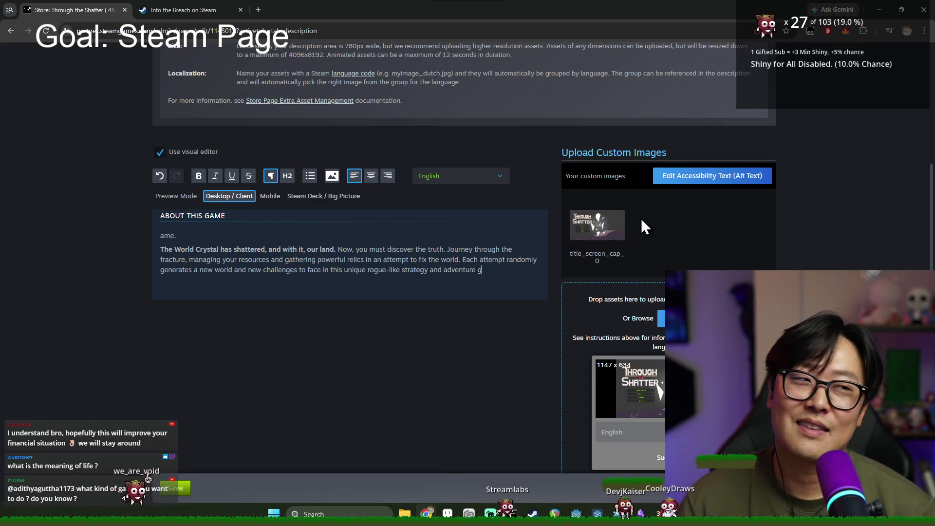
mouse_move(589, 218)
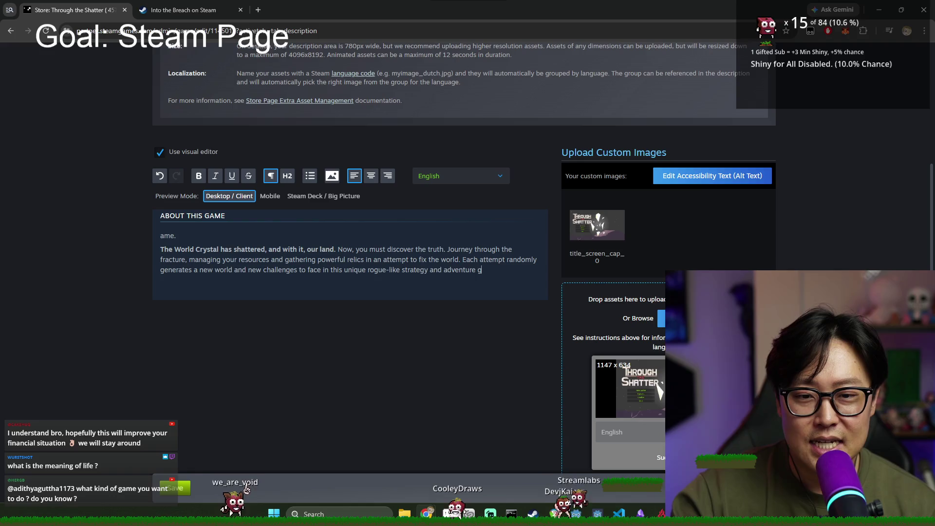
scroll(311, 264, up, 10)
scroll(305, 305, down, 8)
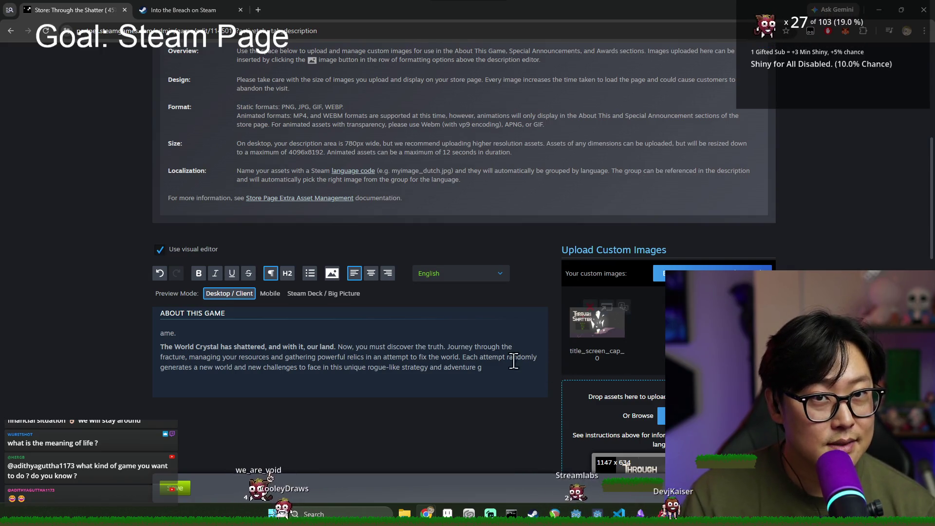
drag(443, 346, 188, 336)
- Delete the stray 'ame.' fragment and empty line above the World Crystal paragraph
click(189, 334)
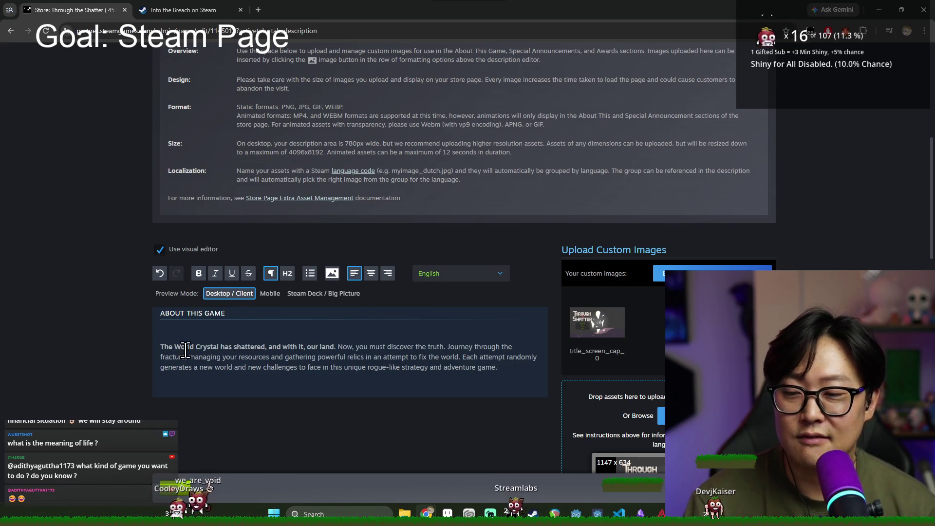
key(BackSpace)
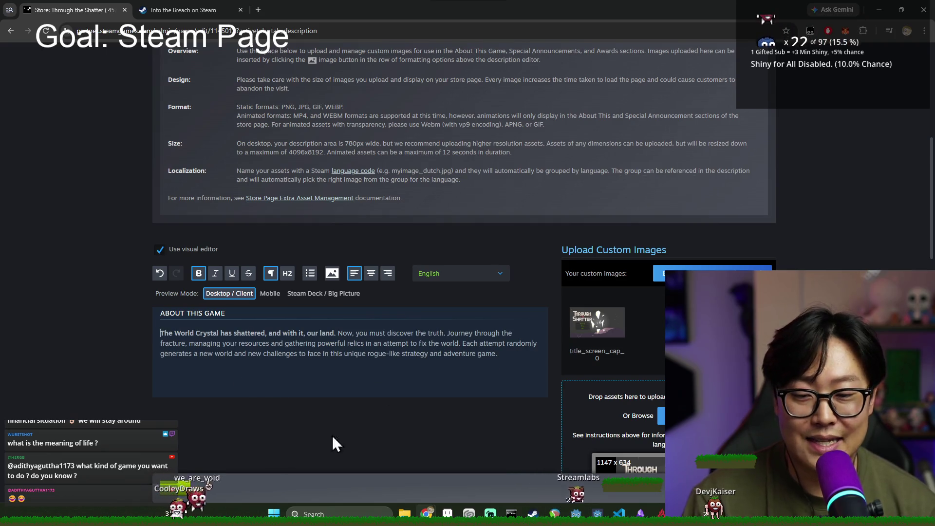
scroll(522, 383, down, 1)
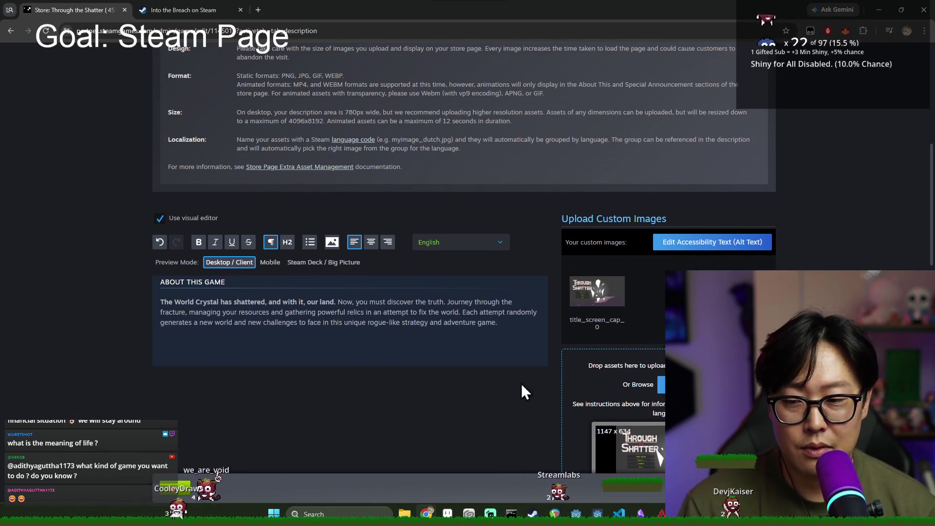
scroll(596, 292, down, 2)
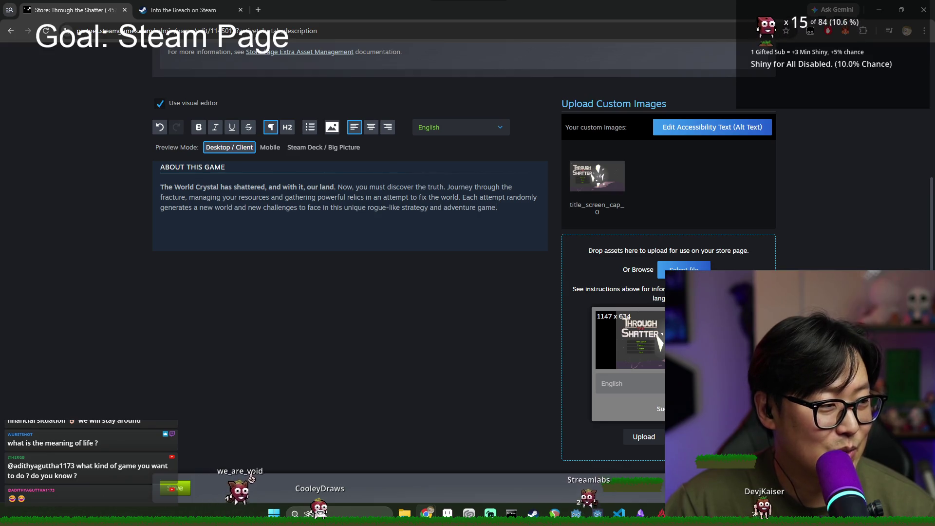
scroll(656, 285, up, 1)
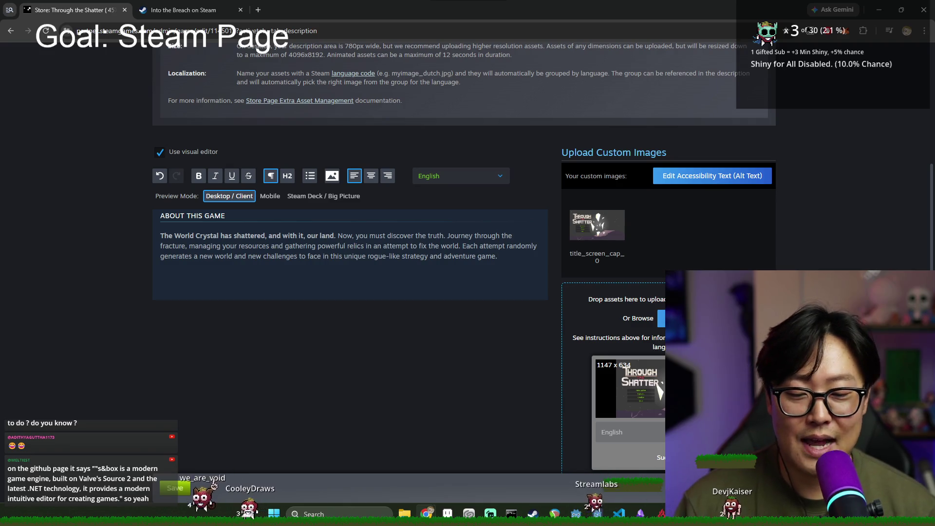
key(alt+Tab)
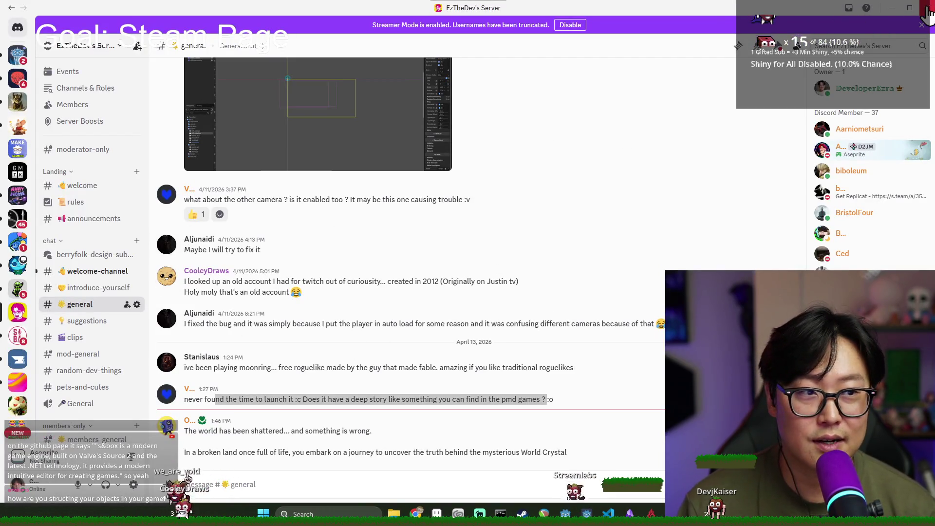
- Search for Bluesky in a new tab and go to the account's own profile page
key(alt+Tab)
click(261, 10)
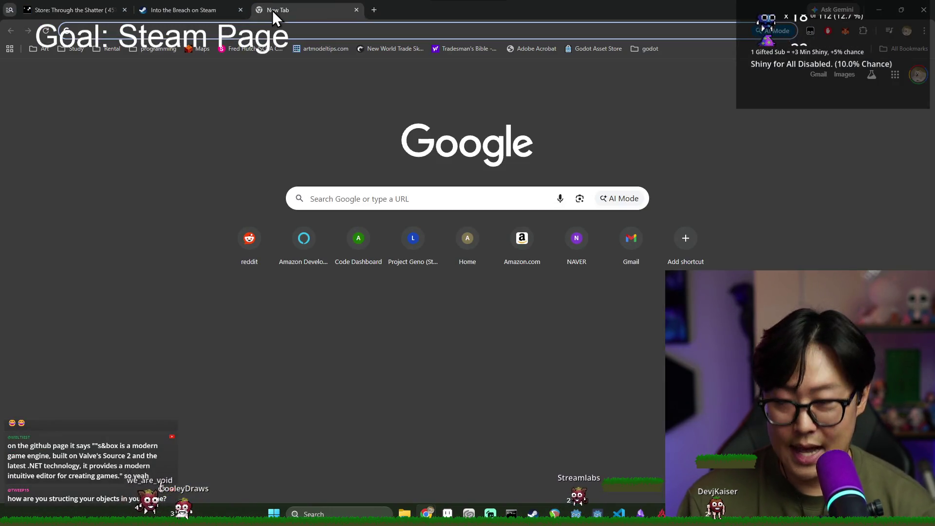
text(blusky)
key(Return)
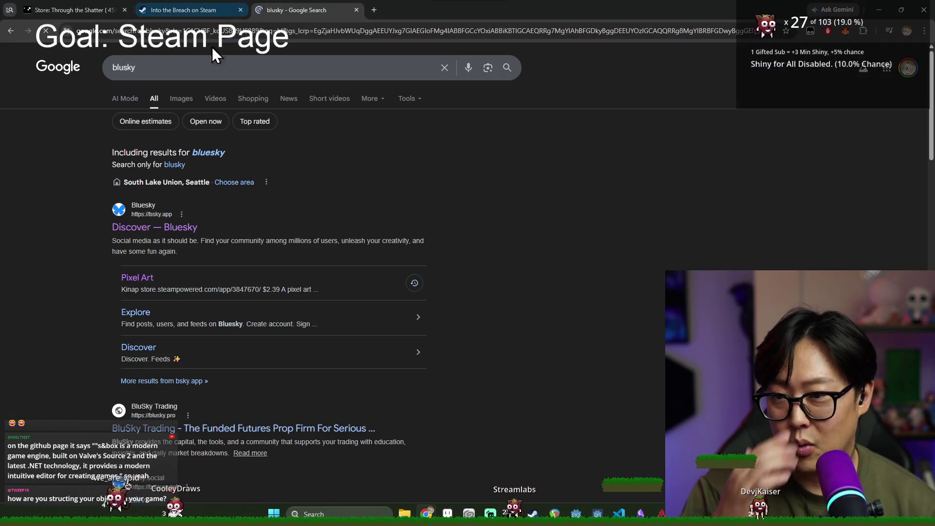
click(187, 224)
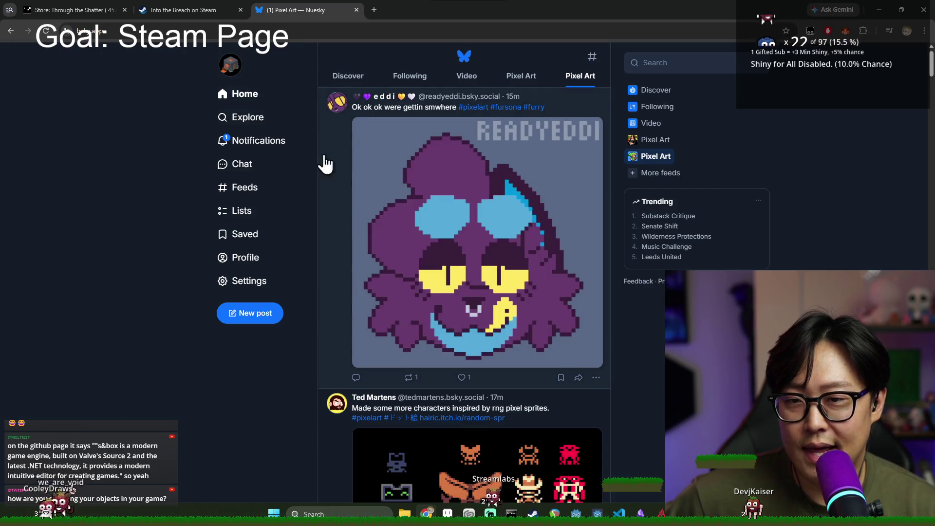
click(233, 68)
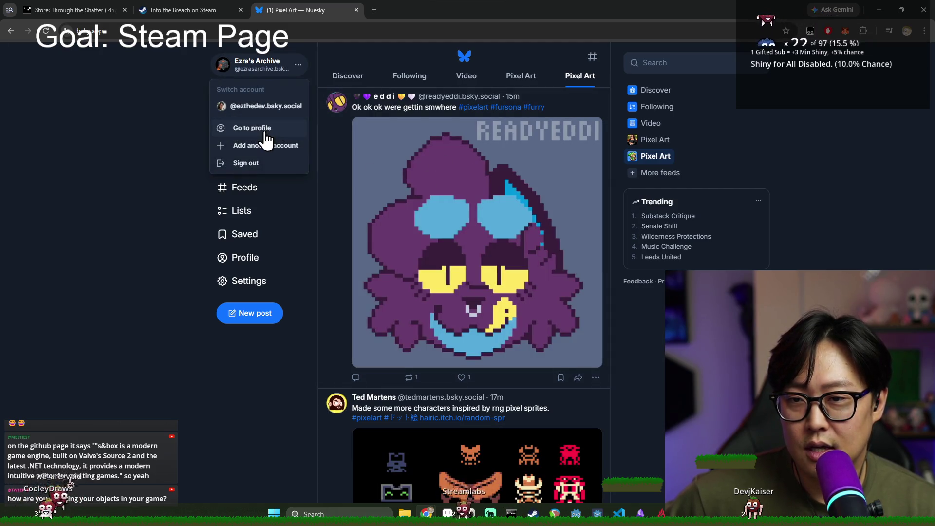
click(265, 140)
- Open the pinned obelisk post and view its image enlarged, then close the lightbox
scroll(542, 273, down, 3)
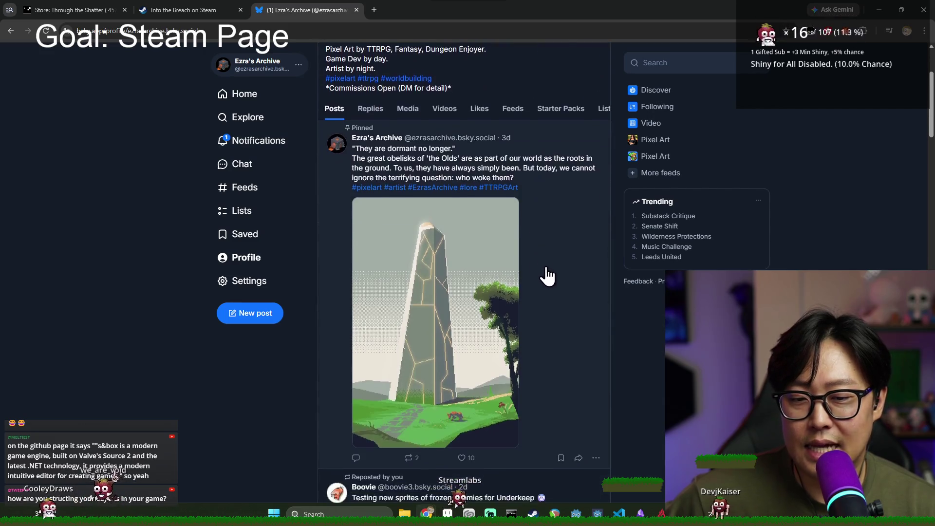
scroll(606, 344, down, 2)
scroll(606, 349, up, 1)
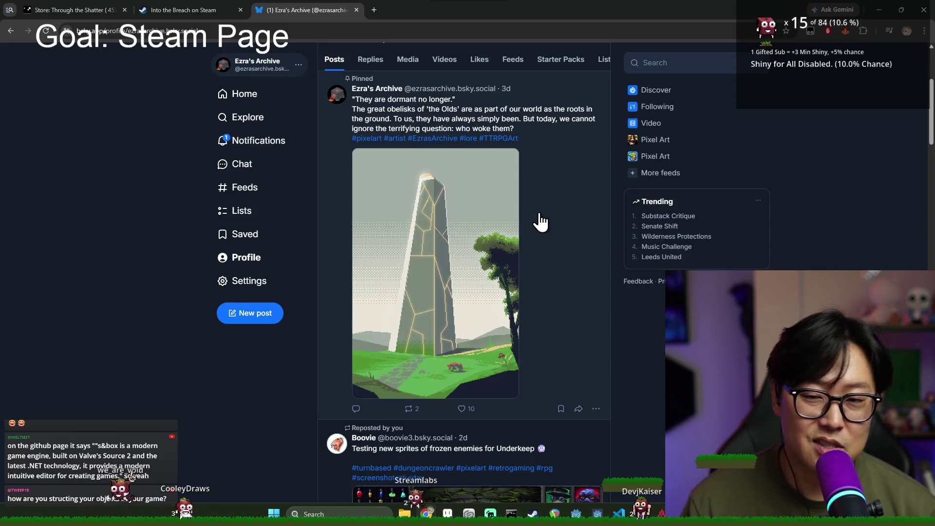
scroll(560, 218, down, 10)
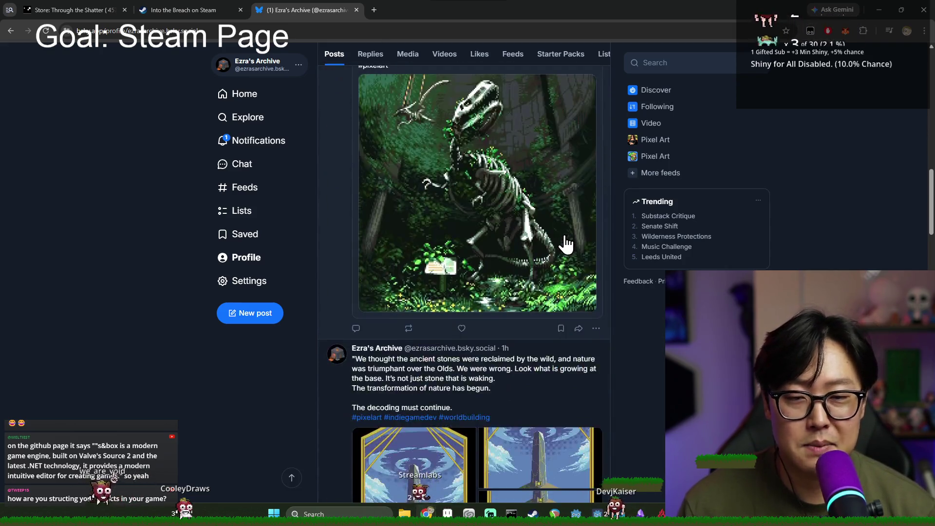
scroll(559, 263, up, 15)
scroll(541, 283, down, 4)
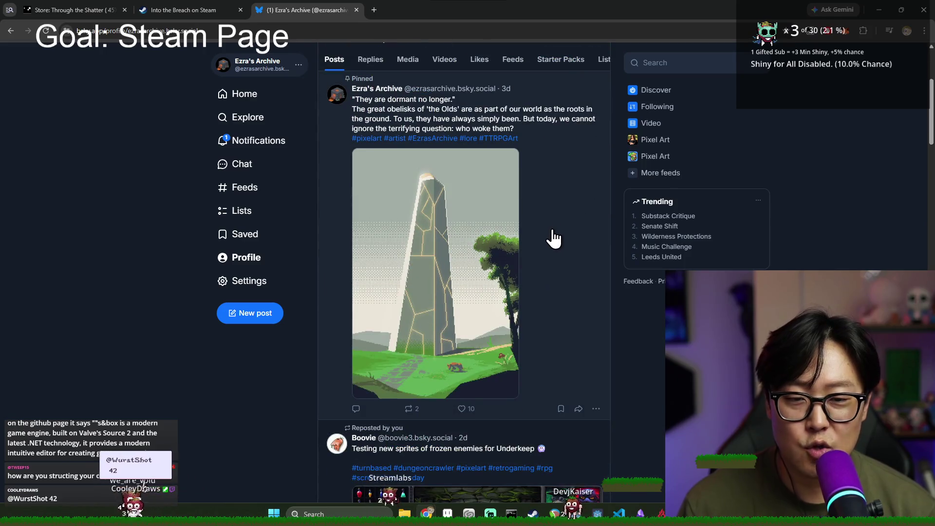
click(568, 268)
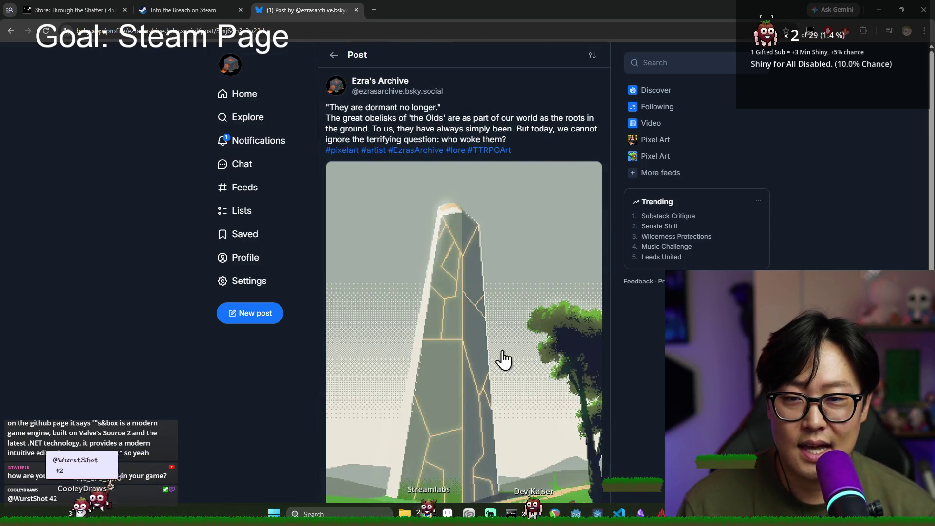
scroll(487, 344, down, 2)
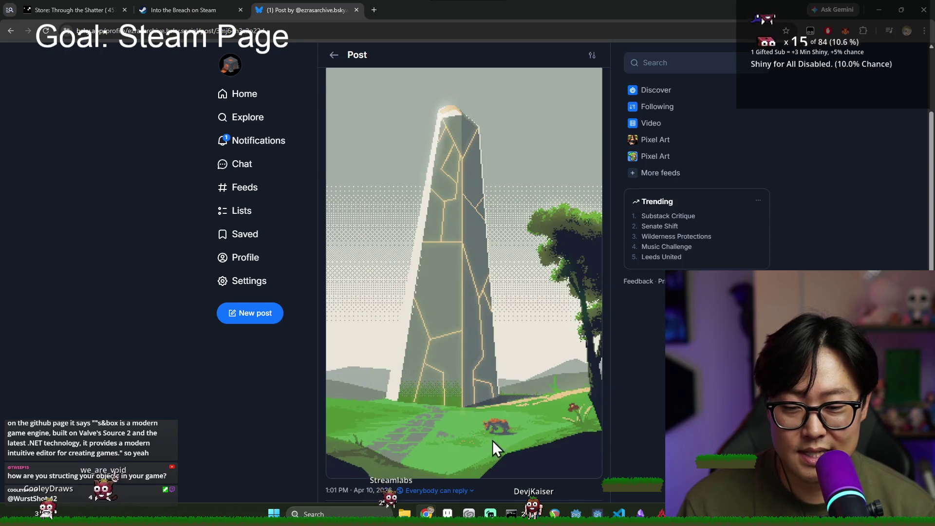
click(493, 447)
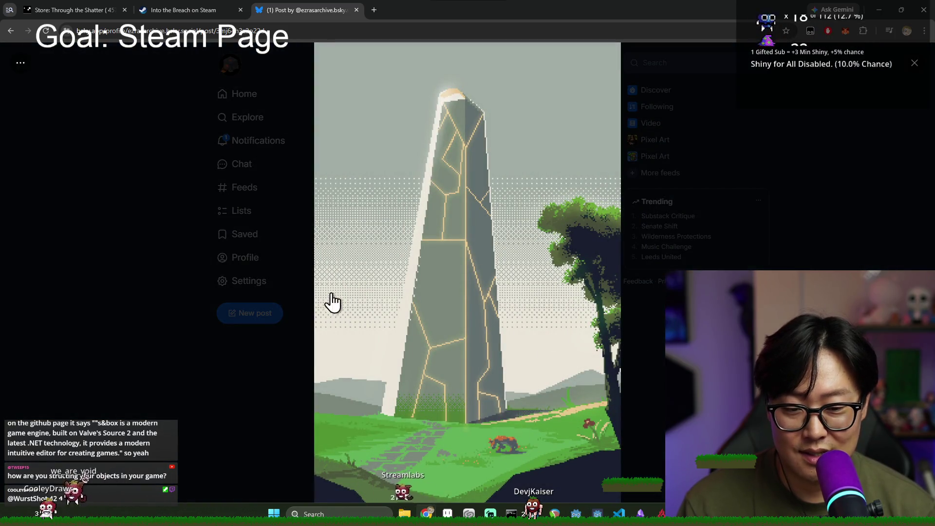
click(814, 266)
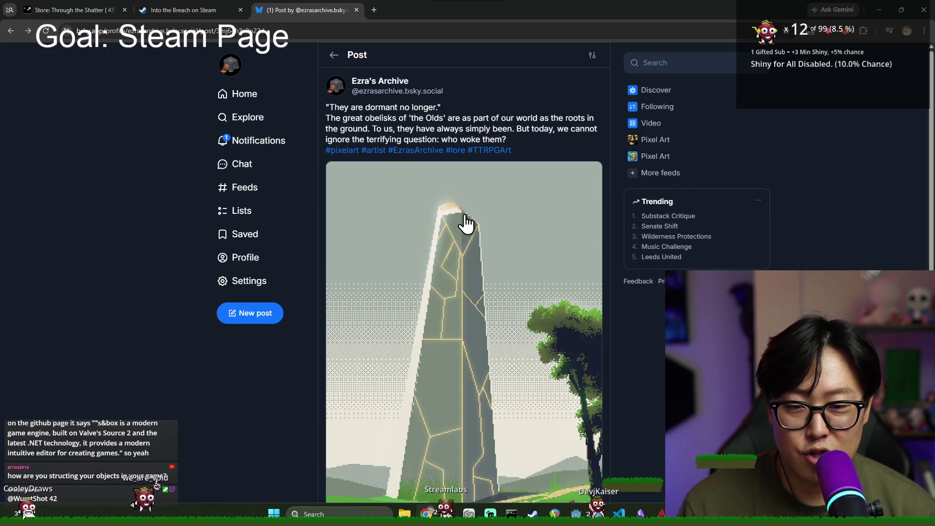
- Back on the profile feed, view the obelisk illustration full size, then close the Bluesky tab
scroll(463, 219, down, 2)
scroll(467, 200, up, 1)
scroll(465, 204, up, 1)
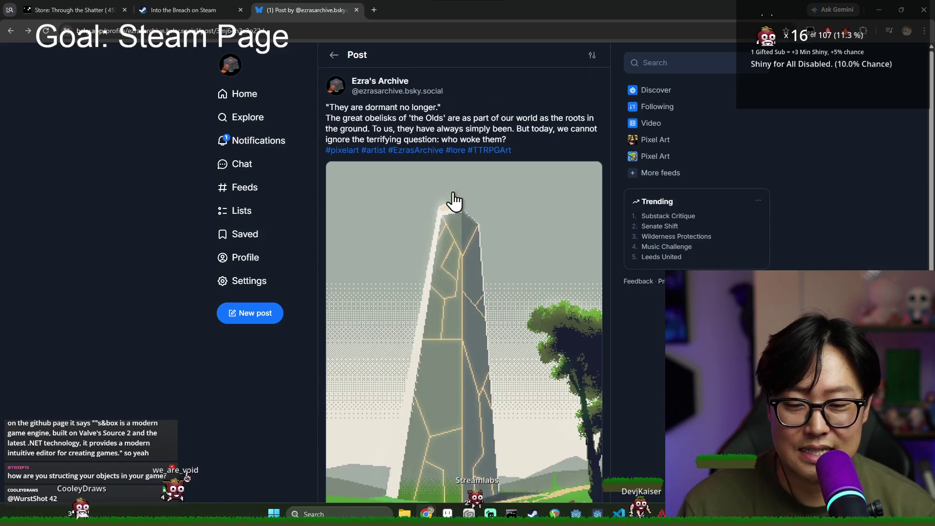
click(334, 55)
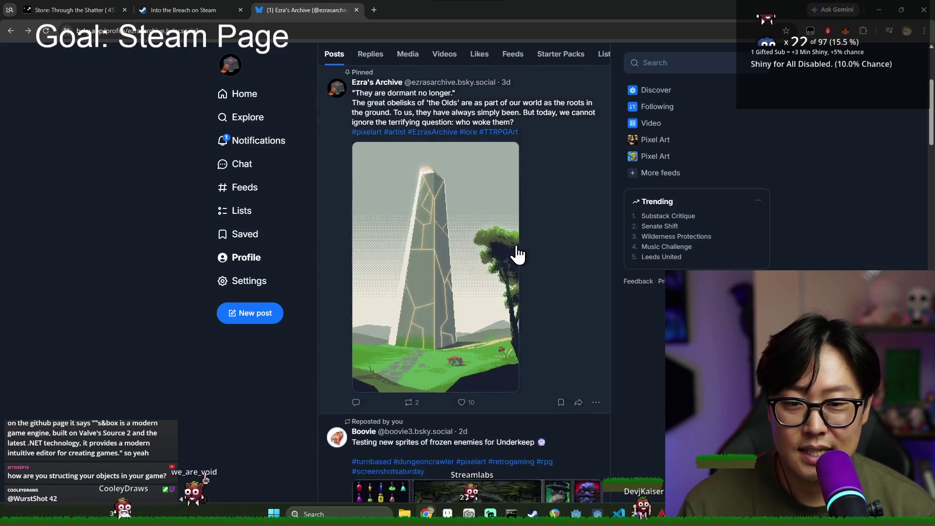
scroll(487, 268, down, 10)
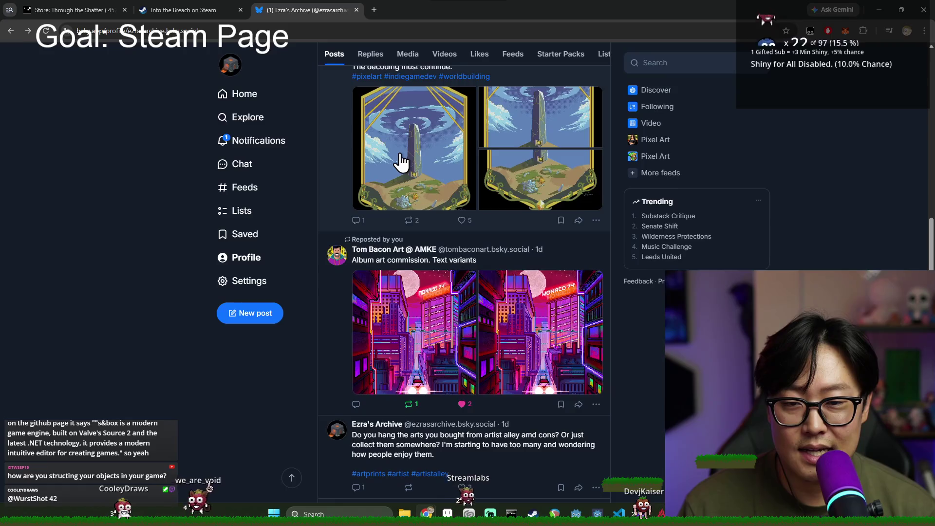
click(513, 294)
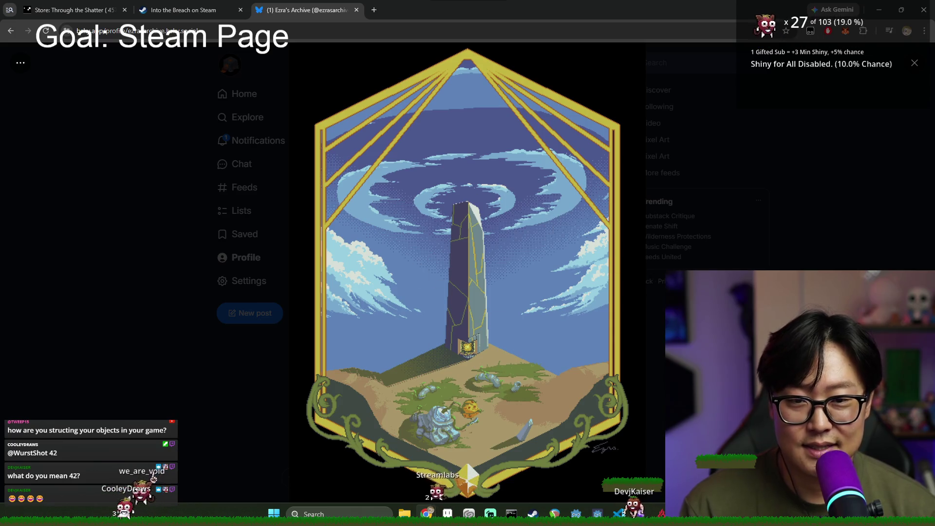
click(541, 203)
click(357, 10)
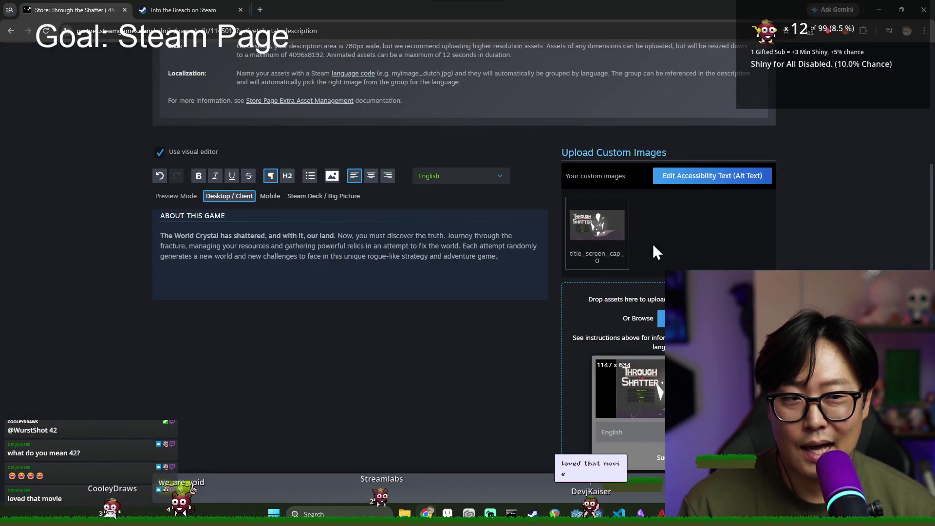
scroll(413, 280, down, 3)
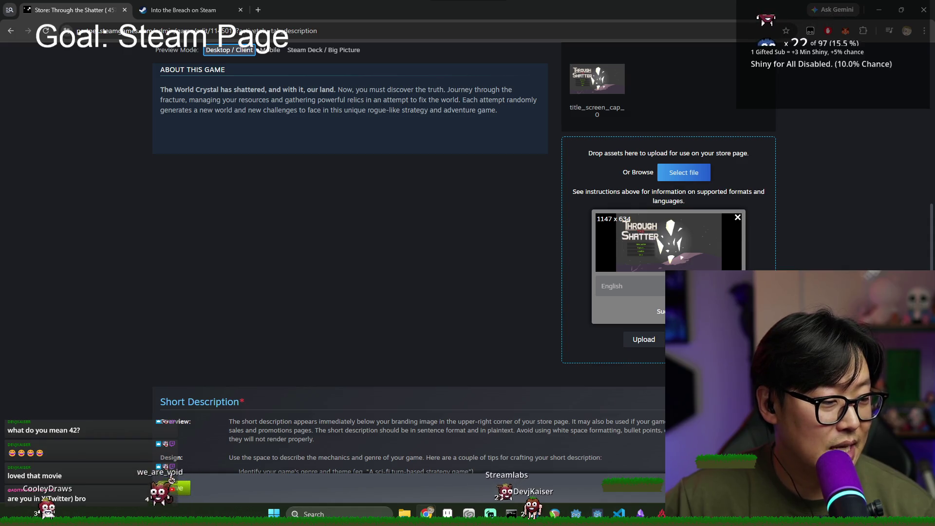
scroll(475, 287, up, 2)
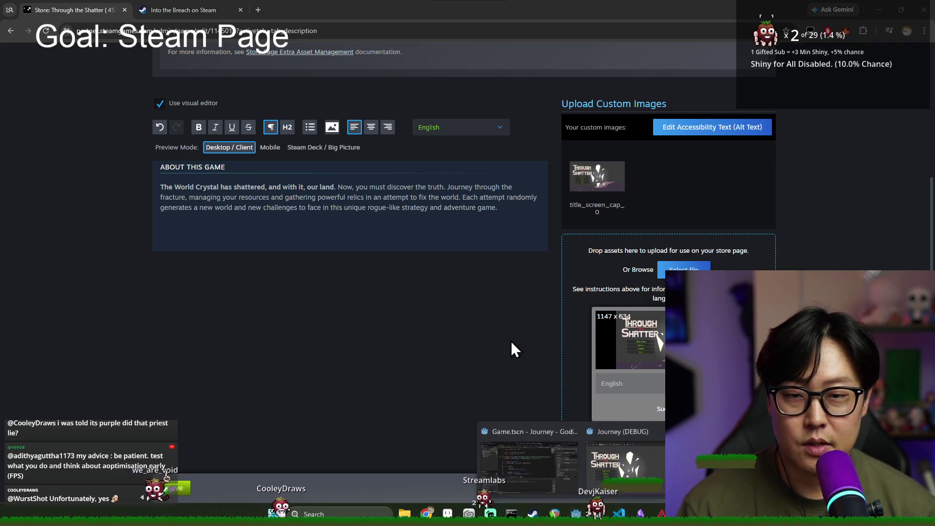
click(539, 467)
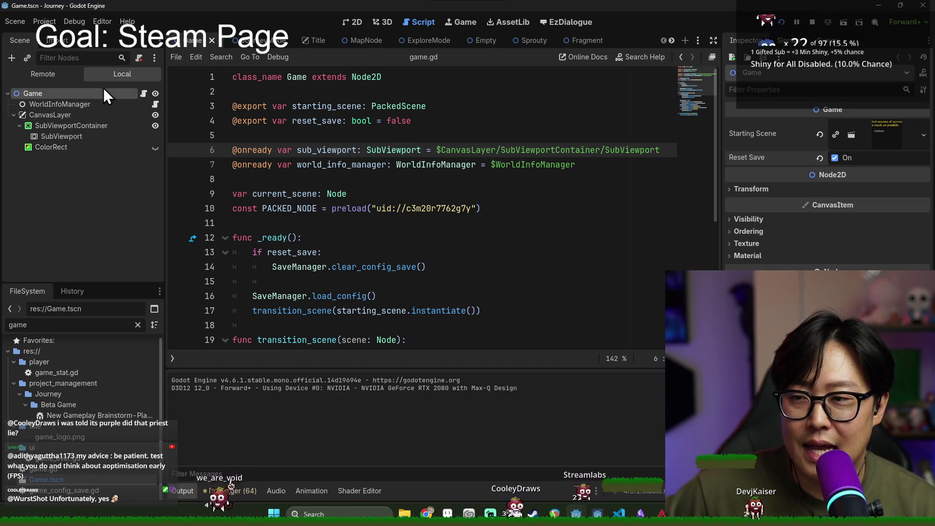
click(107, 104)
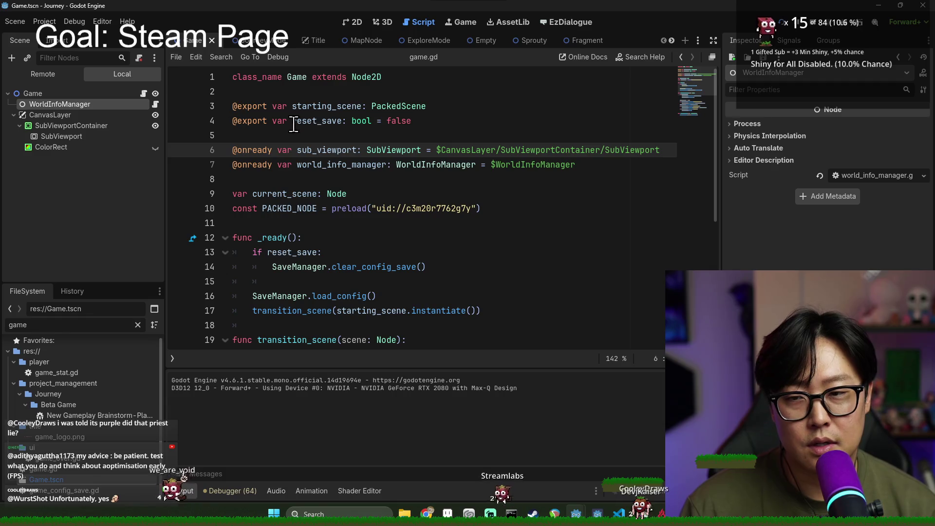
key(Up)
key(Up)
key(Up)
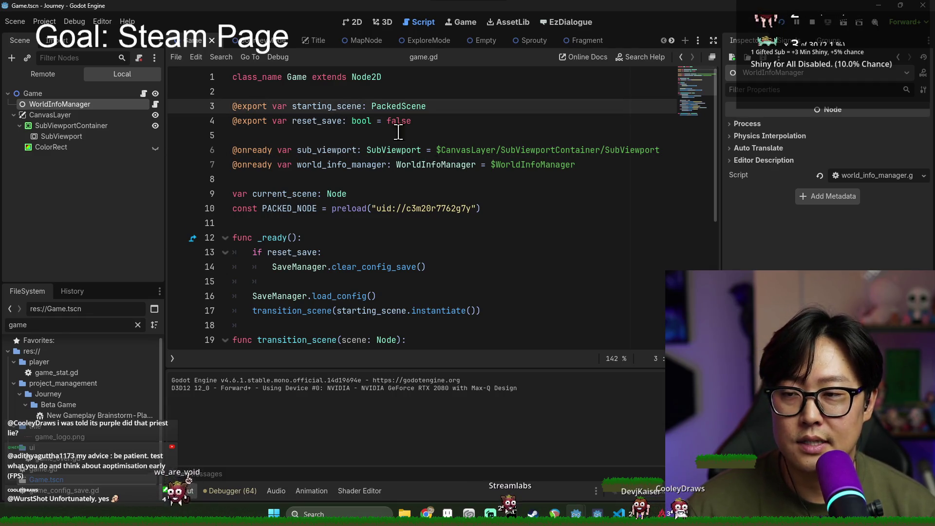
drag(428, 150, 667, 156)
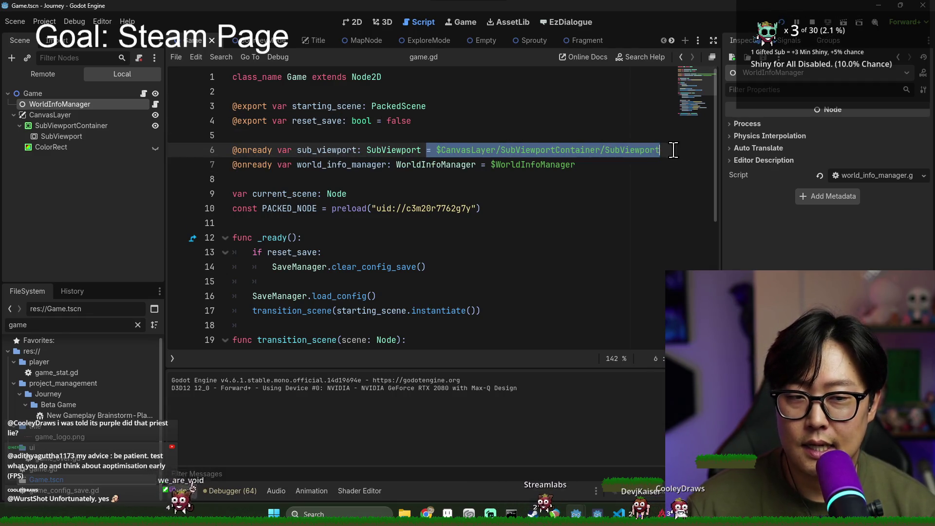
click(233, 105)
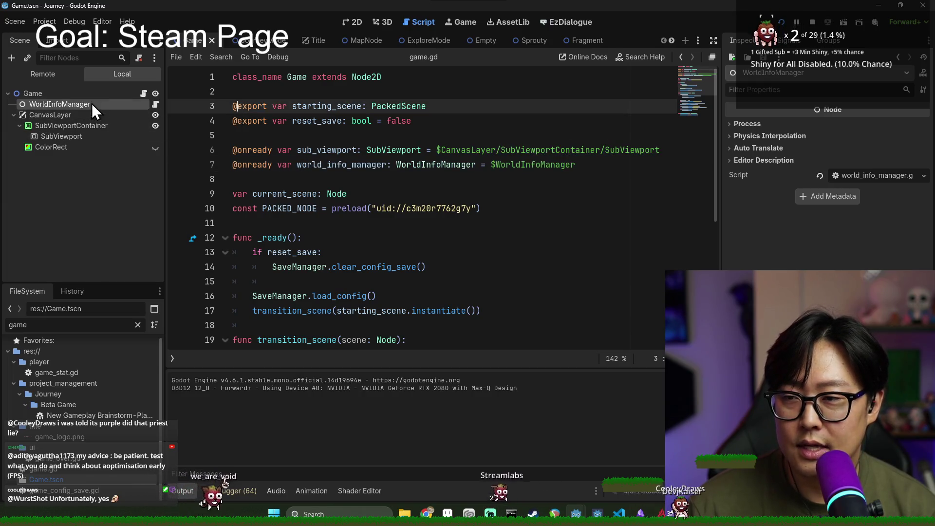
click(83, 93)
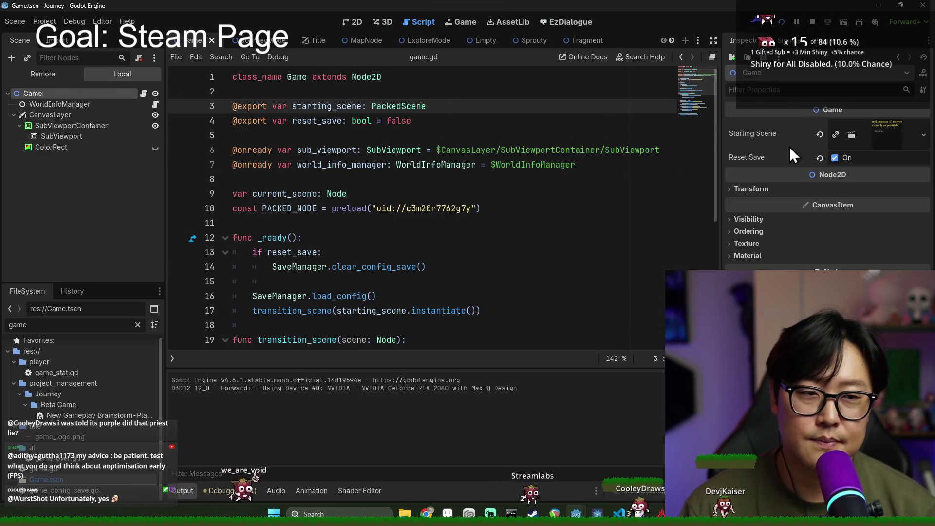
click(507, 151)
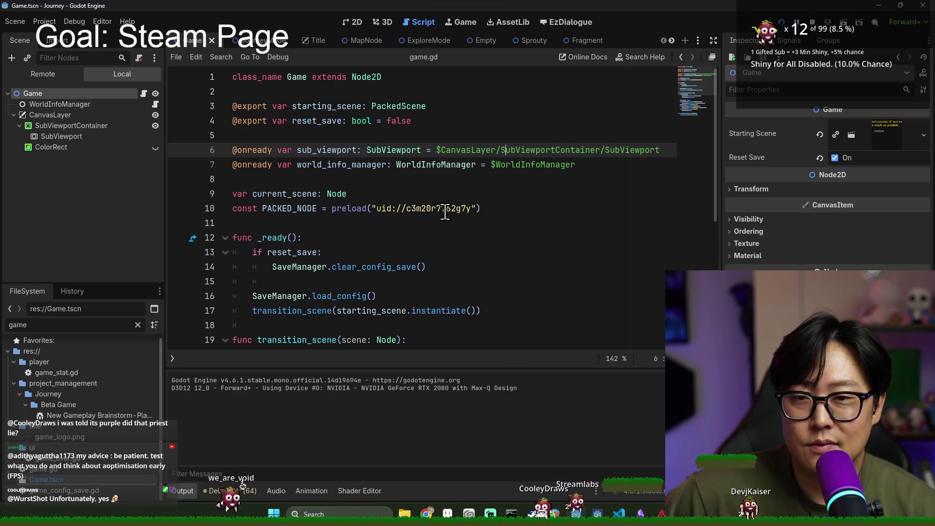
click(467, 177)
key(alt+Tab)
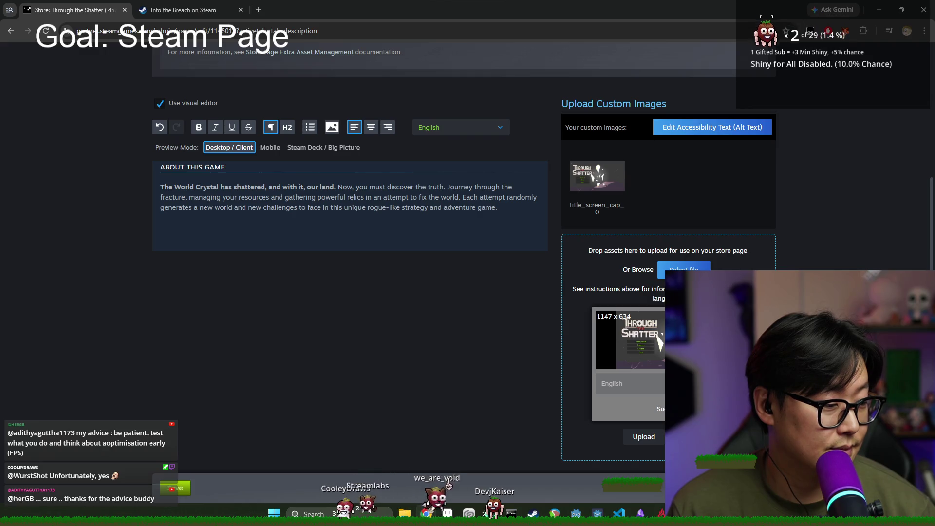
scroll(221, 209, down, 1)
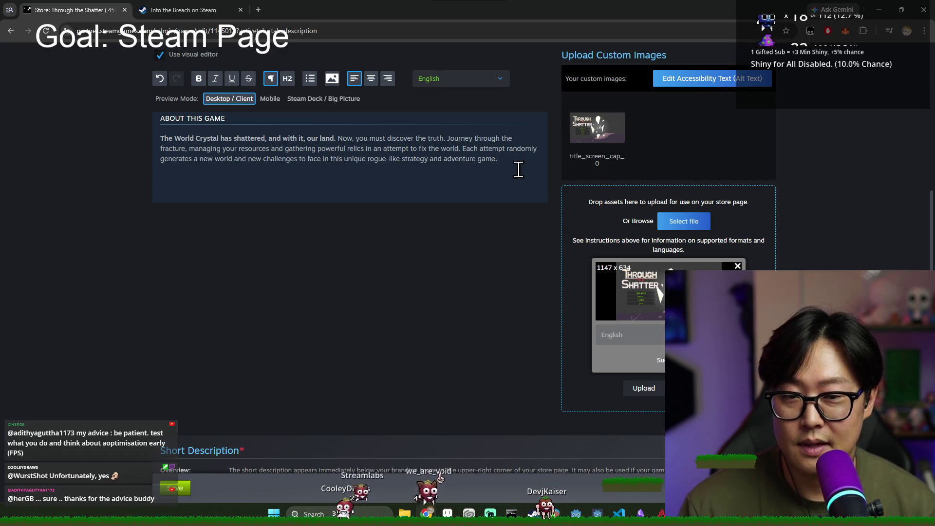
- Glance at the Into the Breach store page, then return to the Through the Shatter description
click(226, 9)
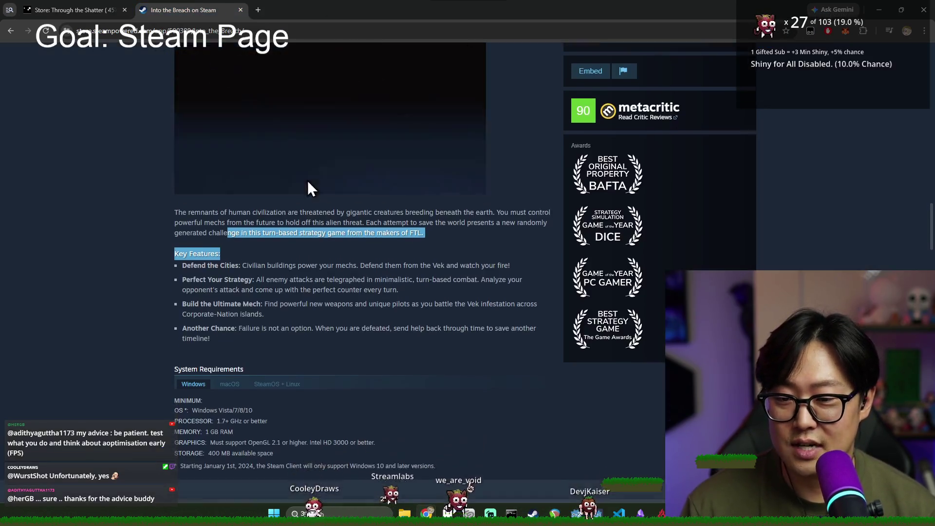
scroll(292, 180, down, 5)
click(72, 10)
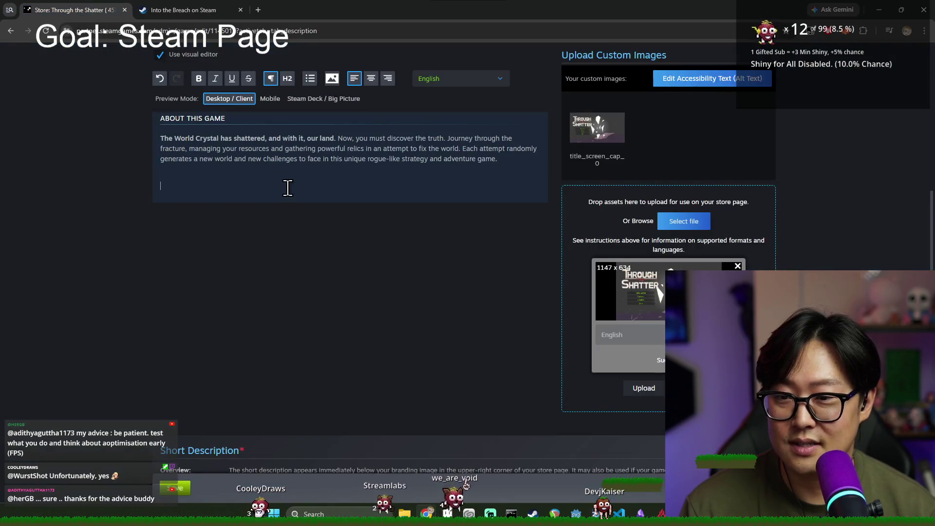
scroll(288, 188, down, 10)
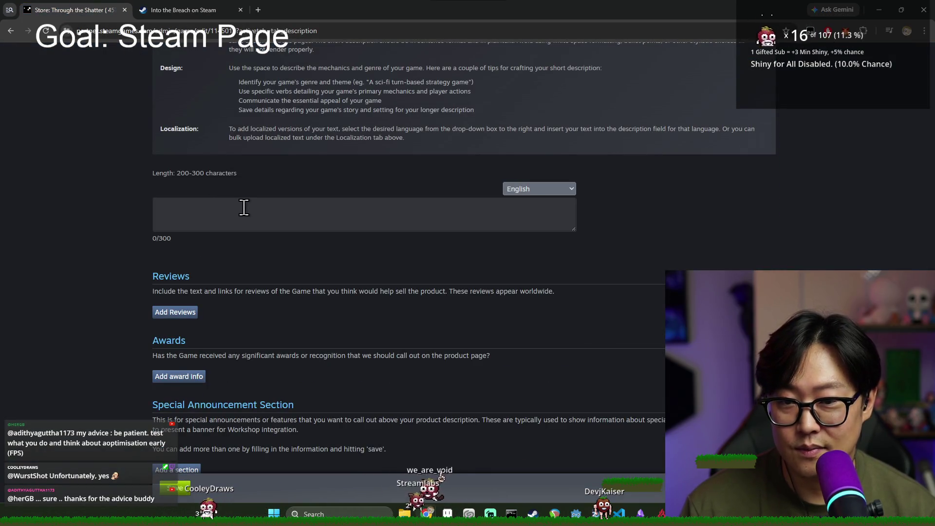
scroll(244, 207, up, 8)
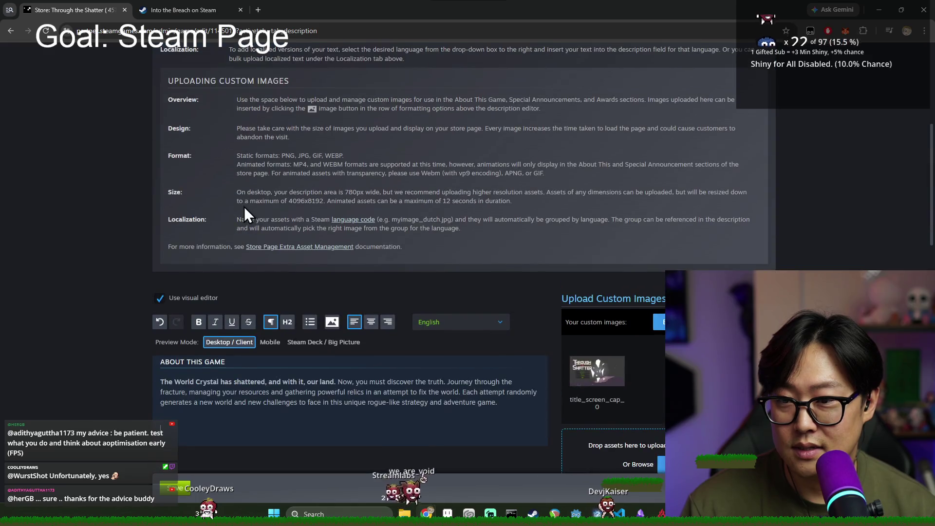
scroll(244, 206, down, 3)
- Add an H2 'Key Features:' heading below the paragraph with a bullet 'Procedurally generated world'
click(215, 280)
text(Key Features:)
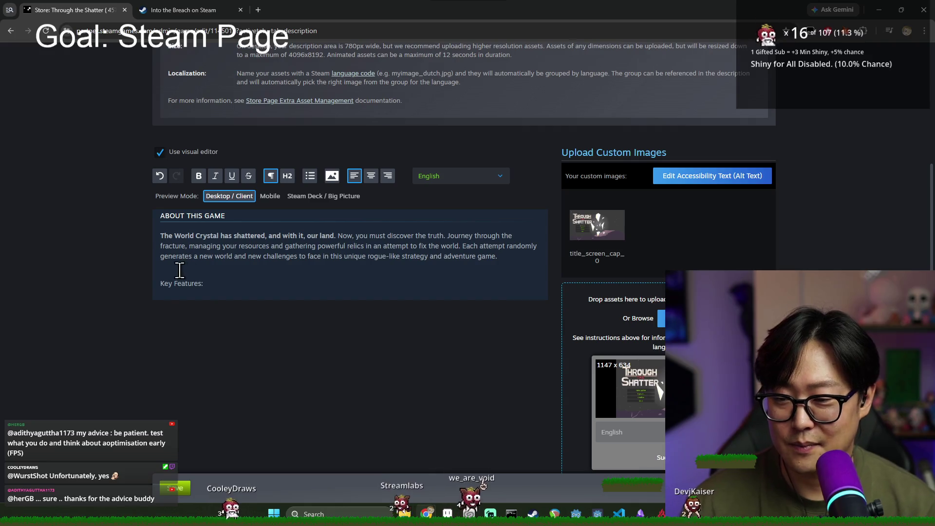
drag(202, 283, 161, 284)
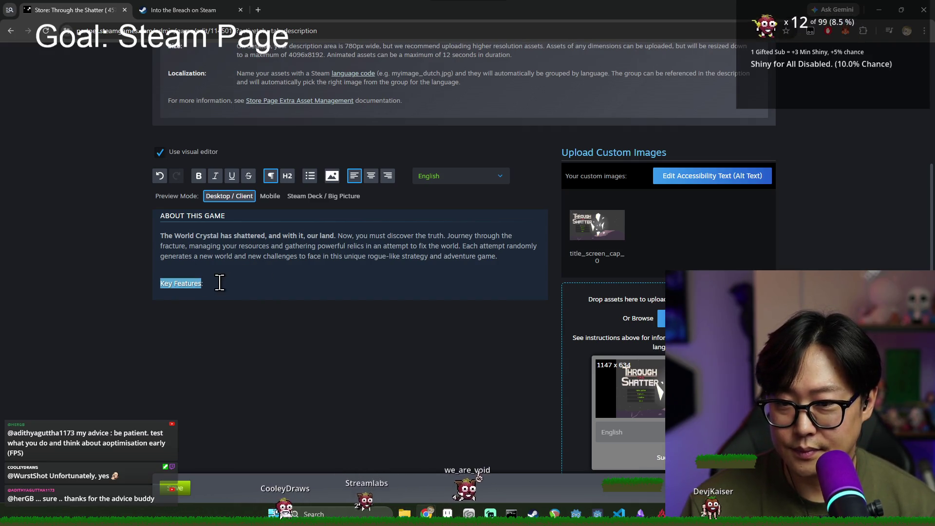
click(287, 176)
key(Return)
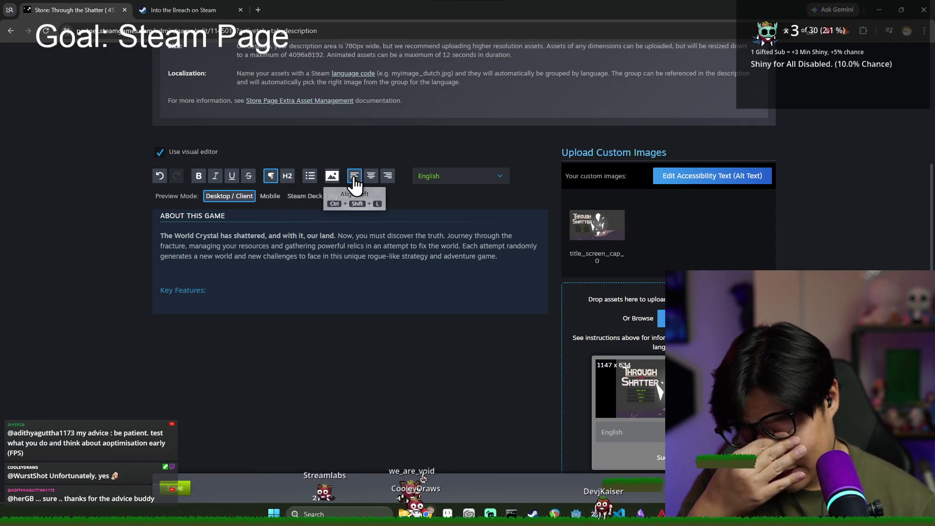
click(309, 176)
text(Procedurally g)
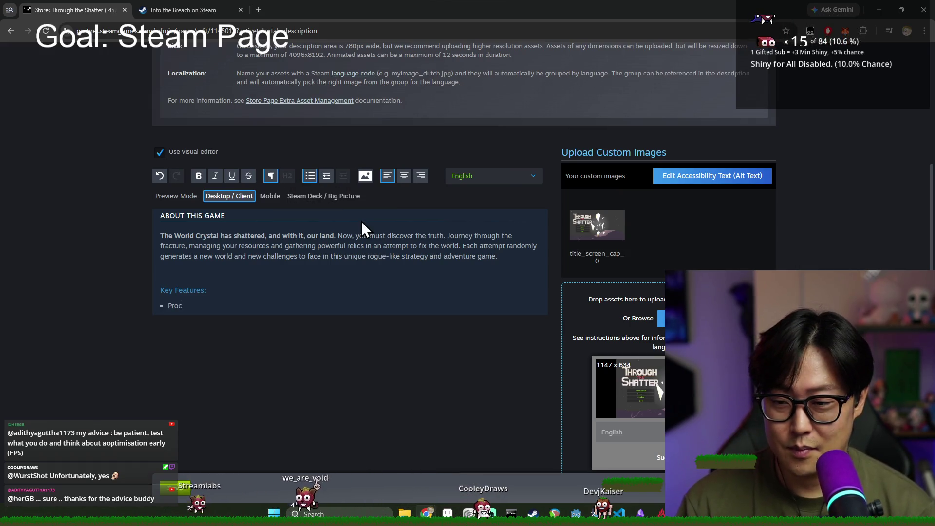
text(enerated world)
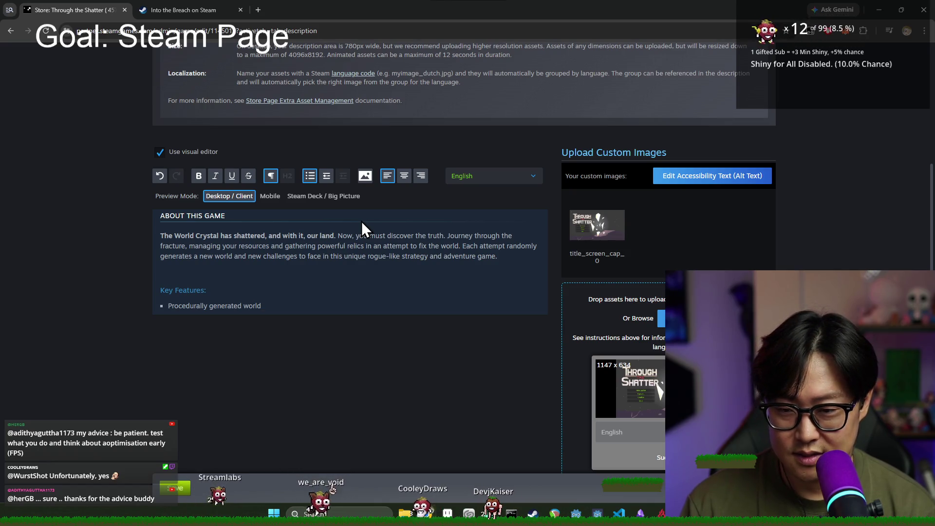
- Review Into the Breach's 'Perfect Your Strategy' feature text, then return to the editor
key(ctrl+Tab)
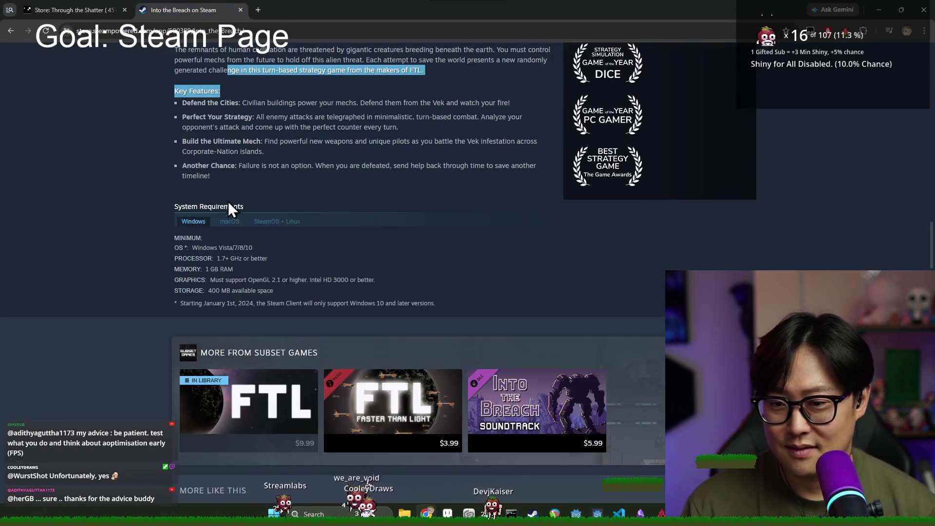
scroll(219, 258, up, 3)
click(192, 256)
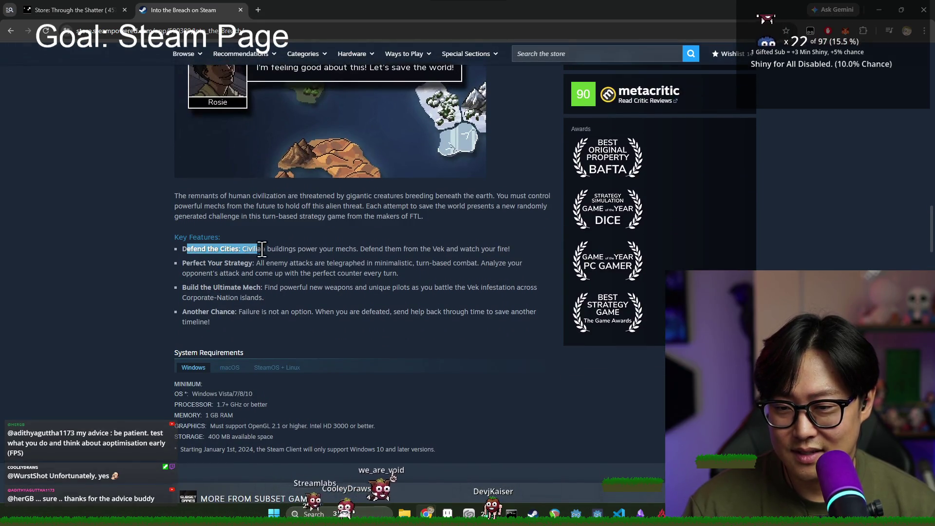
mouse_move(271, 263)
mouse_down()
mouse_move(214, 272)
mouse_move(277, 311)
mouse_up()
click(232, 311)
click(73, 9)
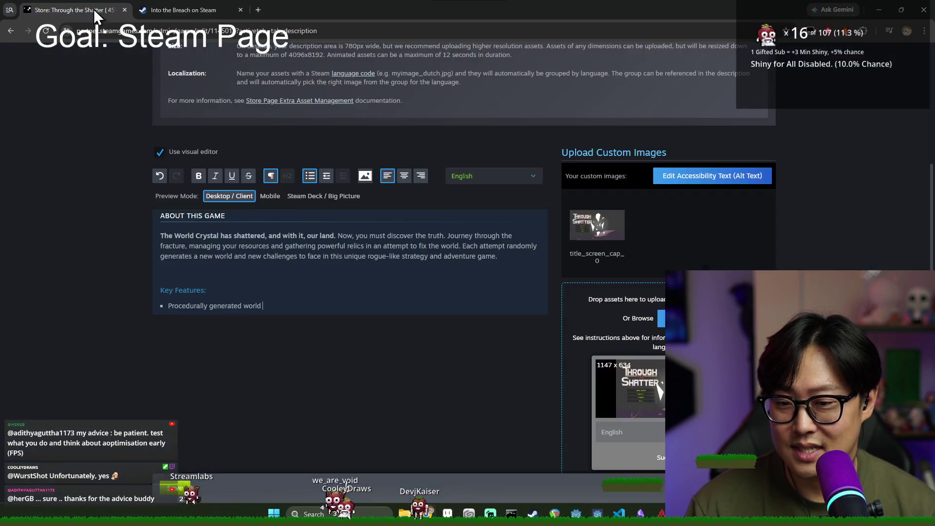
- Add a bold 'Manage your Resources' bullet above the existing feature
click(261, 292)
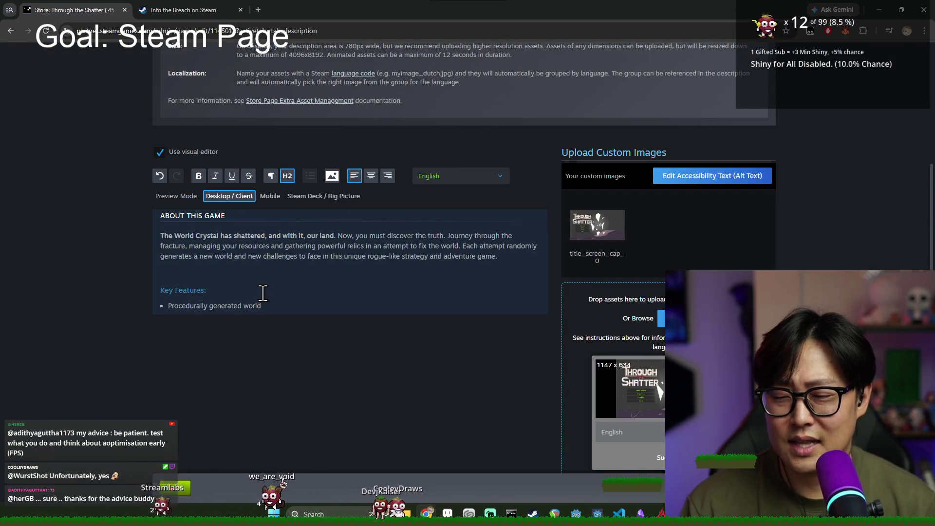
click(169, 306)
key(Return)
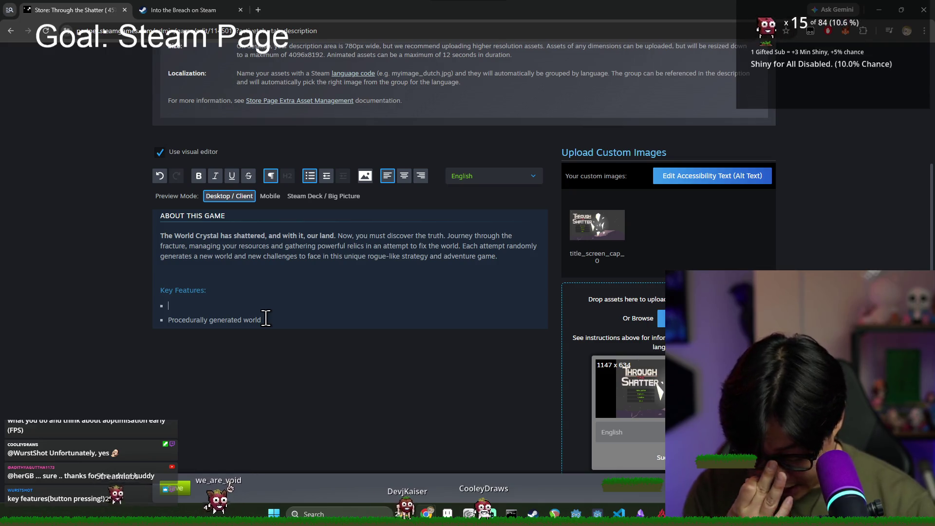
text(Manag)
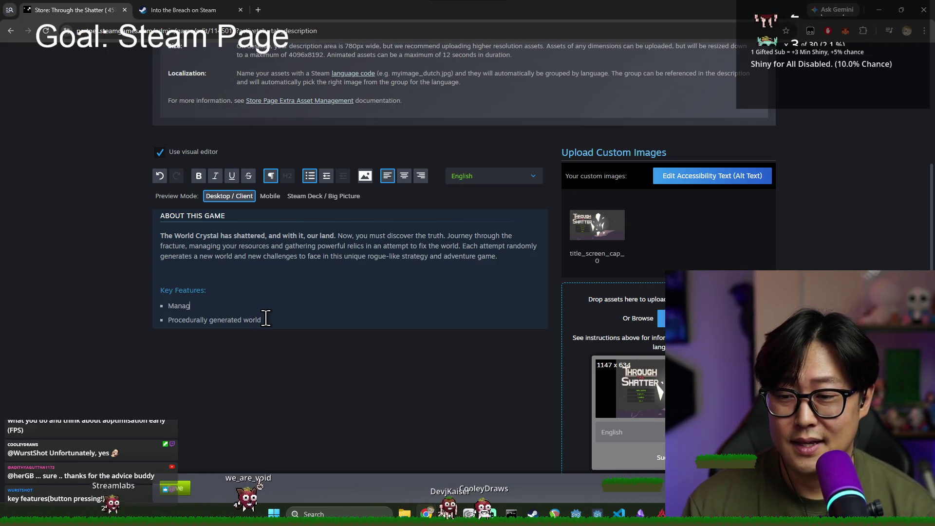
text(e your Resouc)
key(BackSpace)
text(rces)
double_click(188, 306)
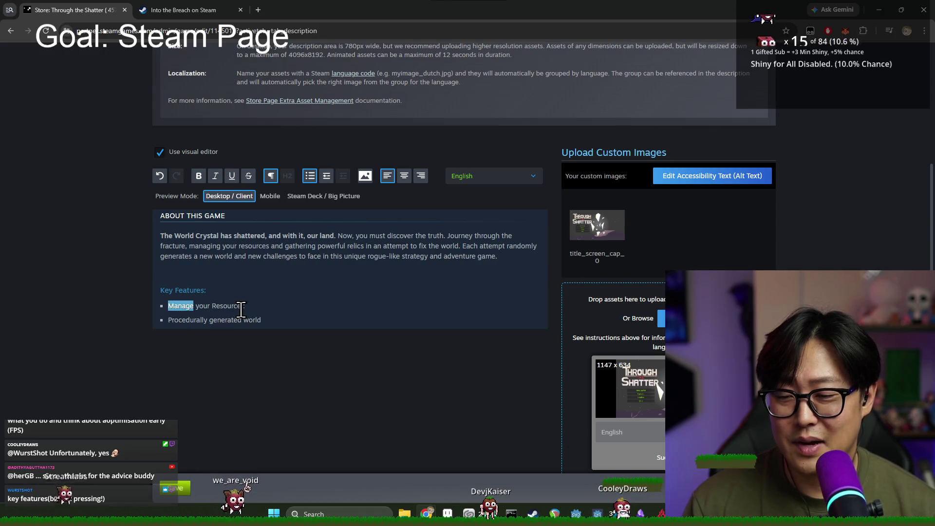
shift+click(241, 305)
key(ctrl+b)
text(:)
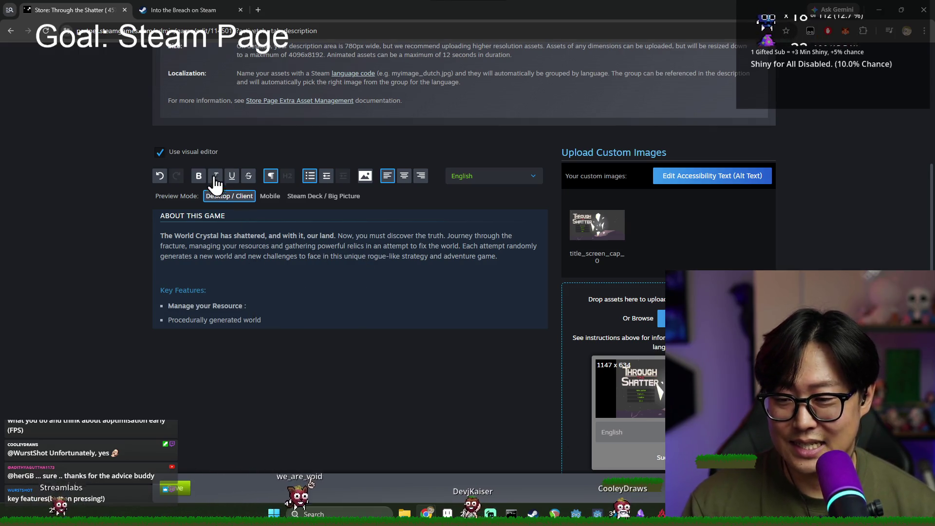
- Insert a bold 'Journey through the World' bullet at the top of the list
click(183, 11)
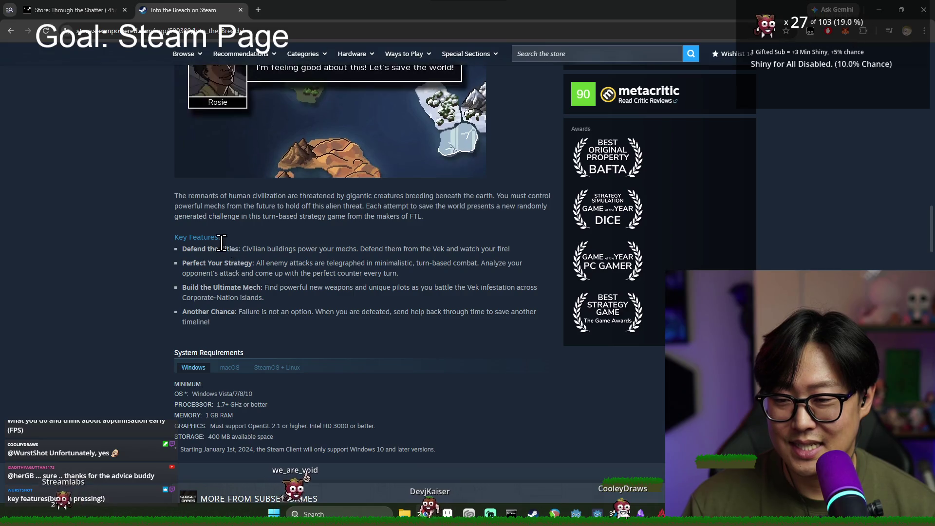
click(73, 10)
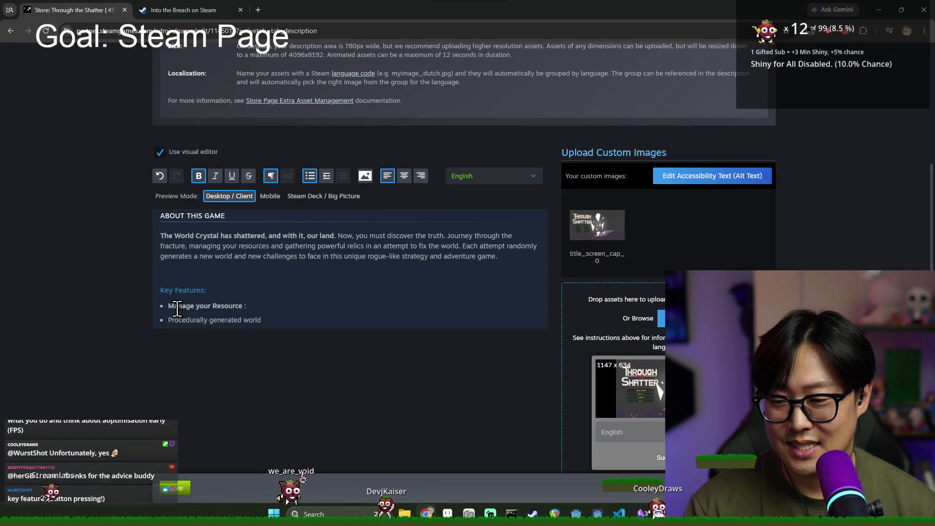
key(Return)
key(Up)
text(Journey through the World)
triple_click(245, 311)
key(ctrl+b)
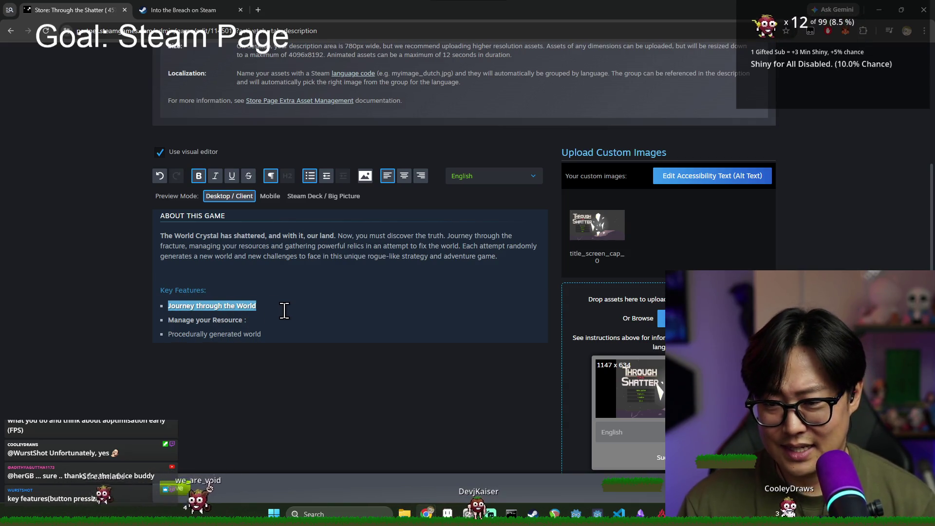
- Add a colon after 'Journey through the World' and compare with Into the Breach's features
click(273, 306)
text(: d)
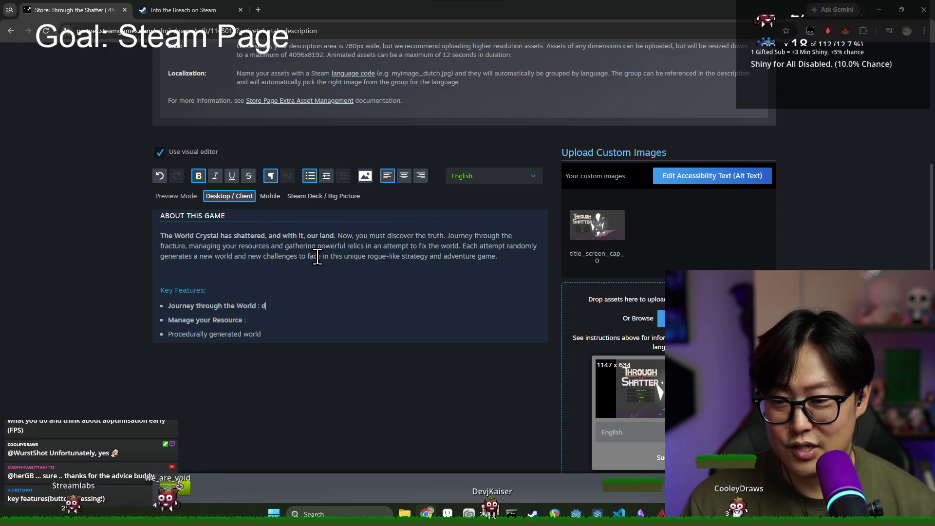
key(BackSpace)
click(258, 322)
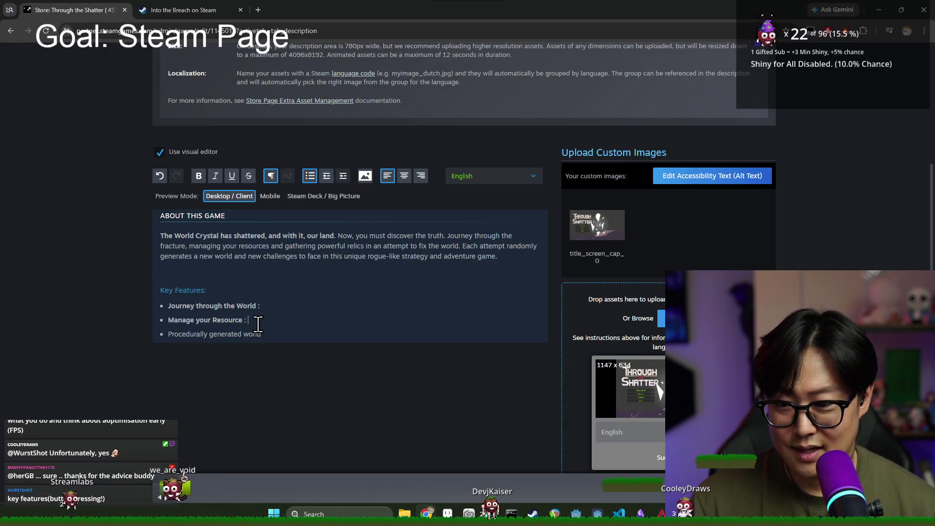
click(187, 15)
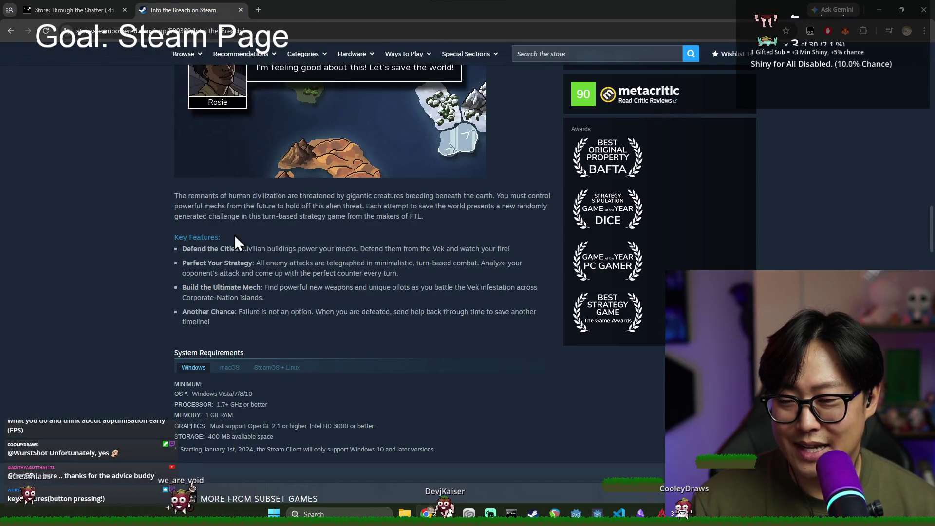
scroll(244, 254, up, 3)
scroll(273, 278, down, 5)
scroll(266, 265, up, 1)
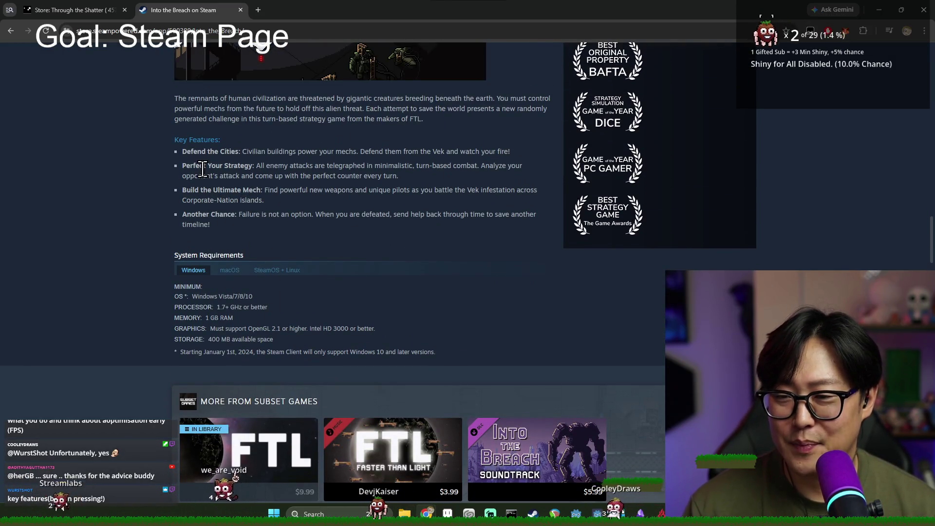
key(ctrl+Tab)
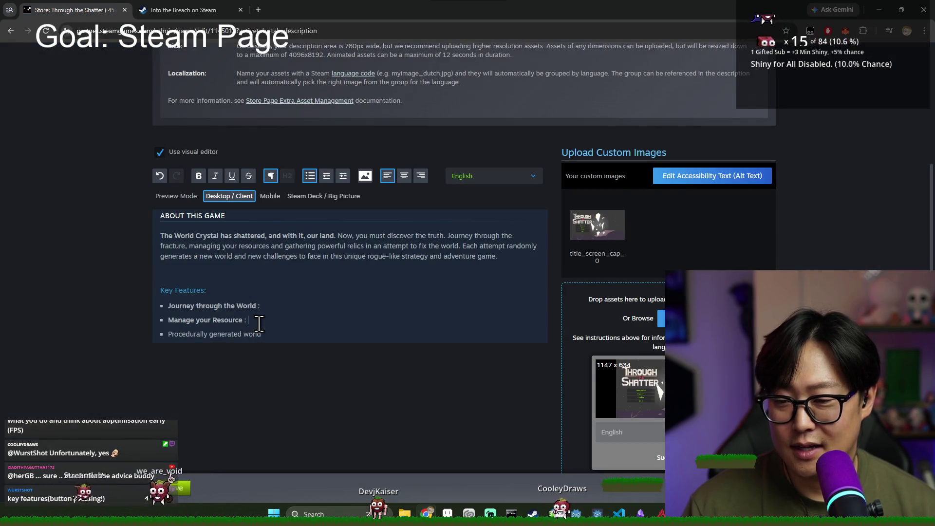
- Add a bold 'Perfect your Strategy' bullet below Manage your Resources
key(Return)
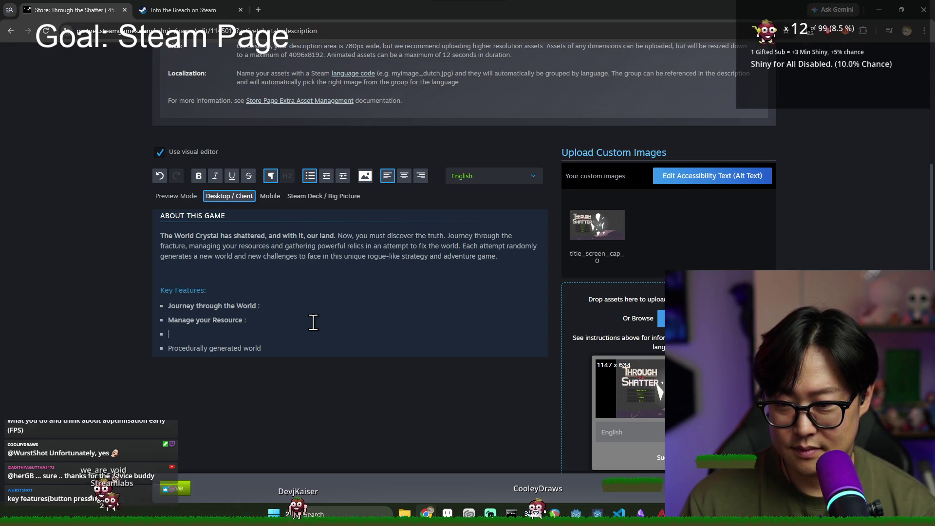
text(B)
key(BackSpace)
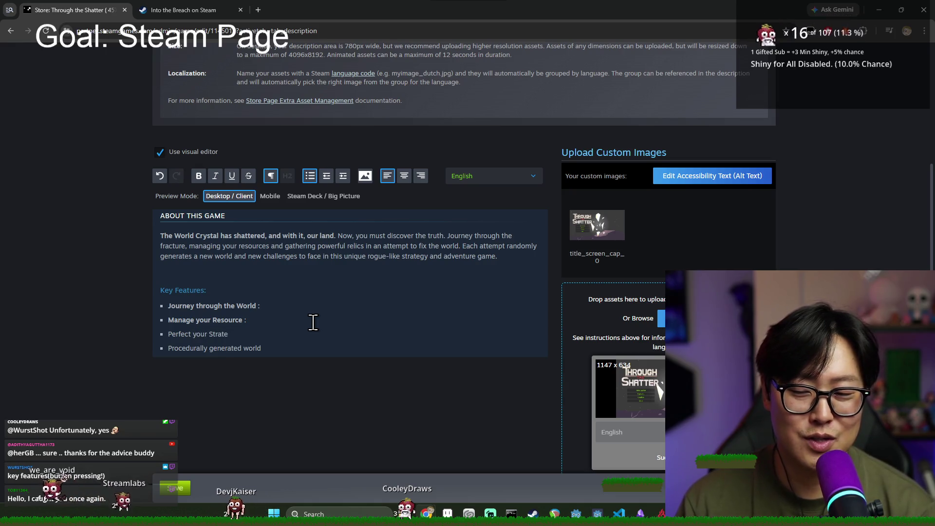
text(gy :)
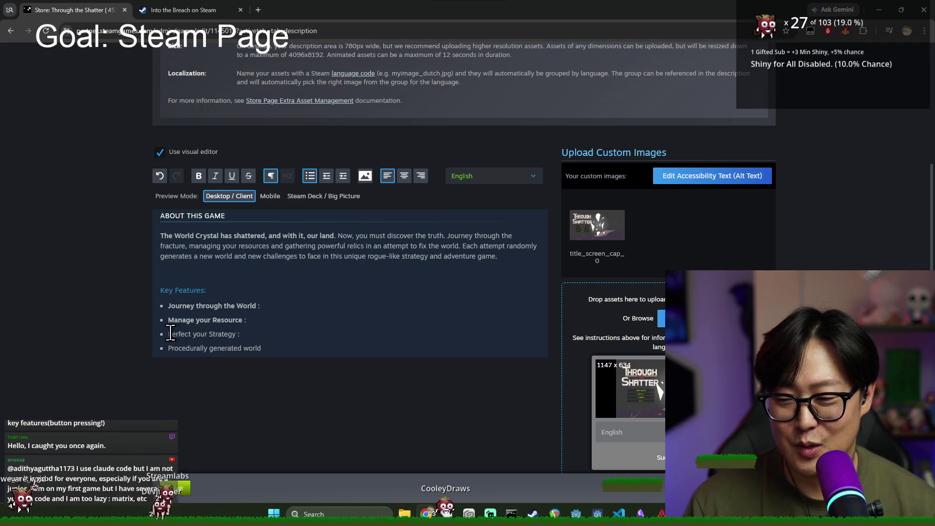
drag(172, 334, 236, 334)
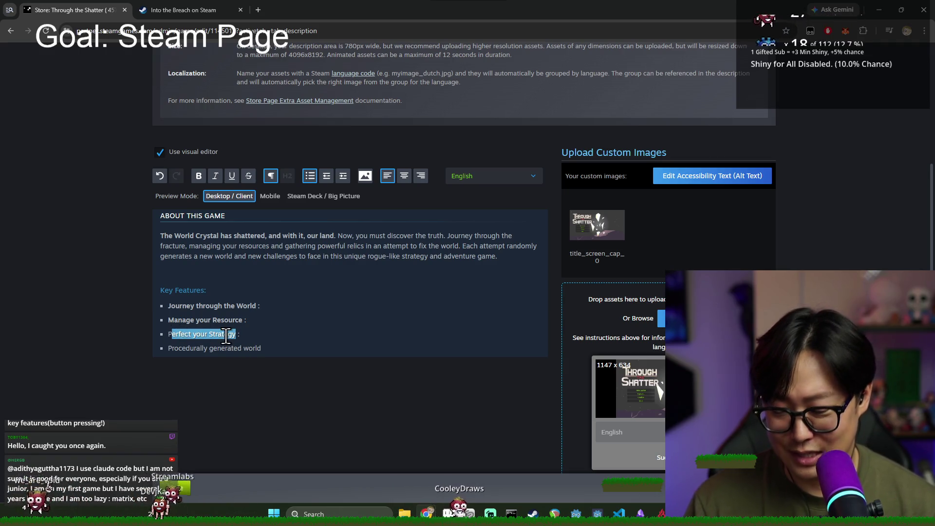
key(ctrl+b)
- Bold the fourth bullet and rewrite it from 'Procedurally generated world' to 'Repeat, but New'
click(272, 339)
text(:)
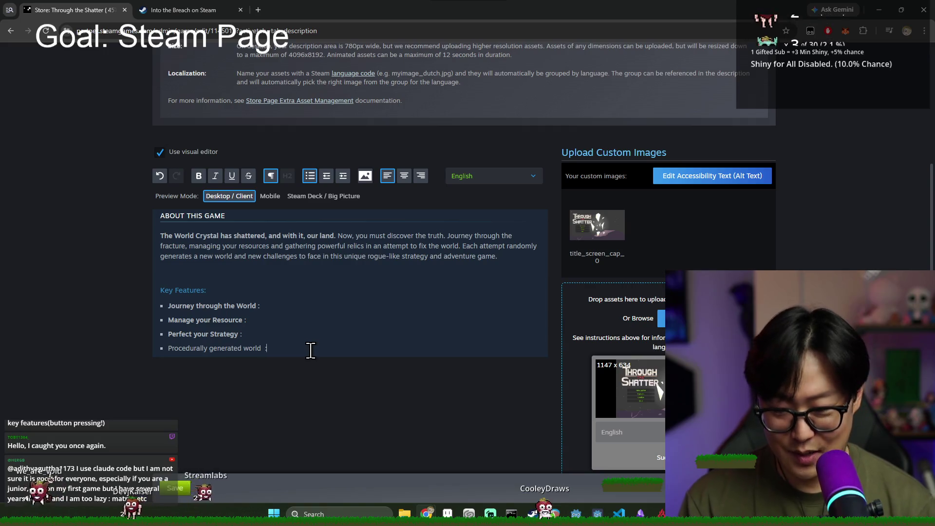
drag(248, 347, 266, 348)
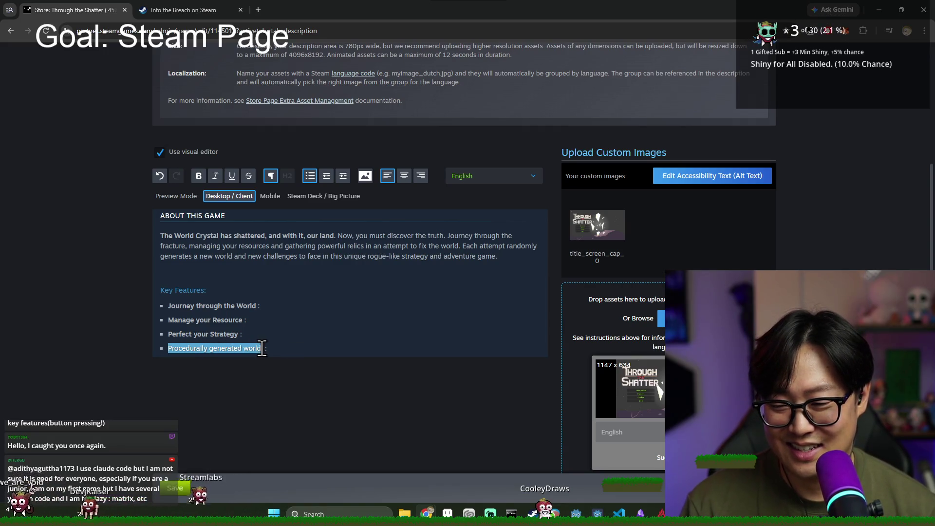
key(ctrl+b)
click(273, 350)
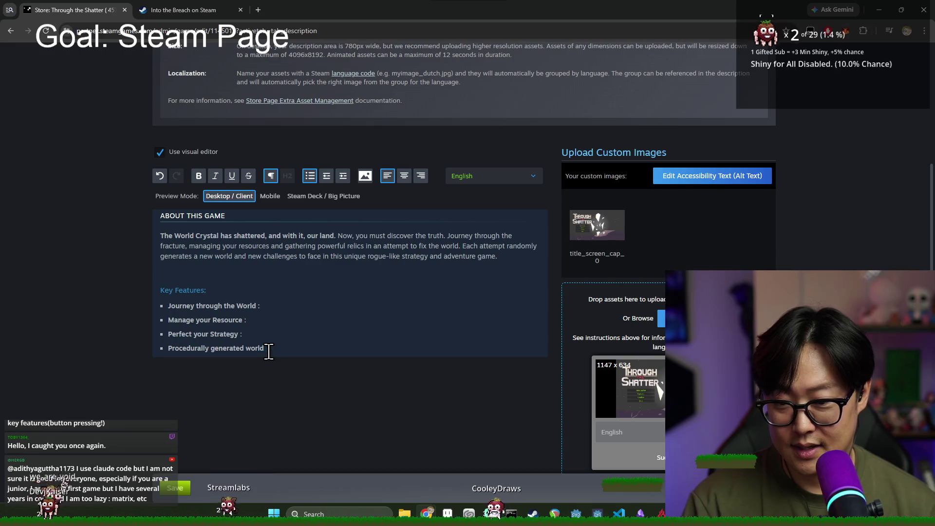
double_click(190, 347)
text(Repeat, but Different)
key(BackSpace)
key(BackSpace)
key(BackSpace)
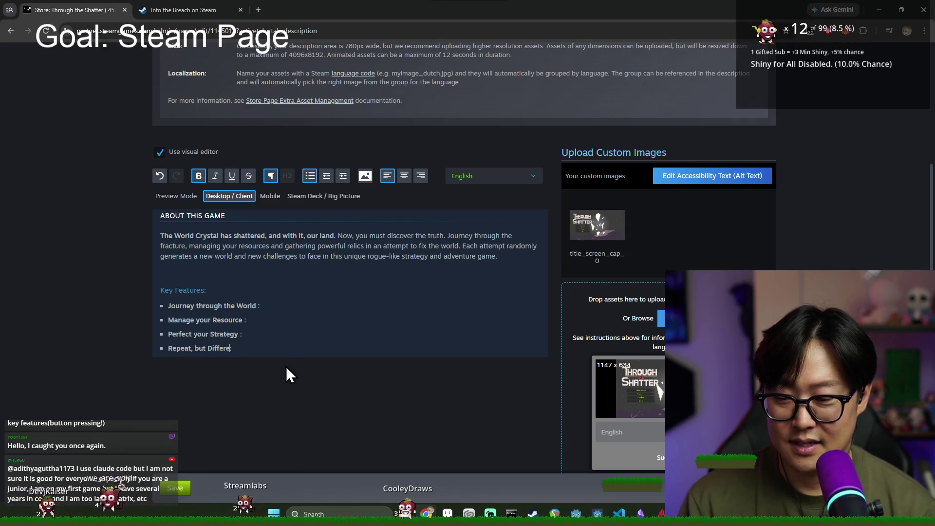
text(New :)
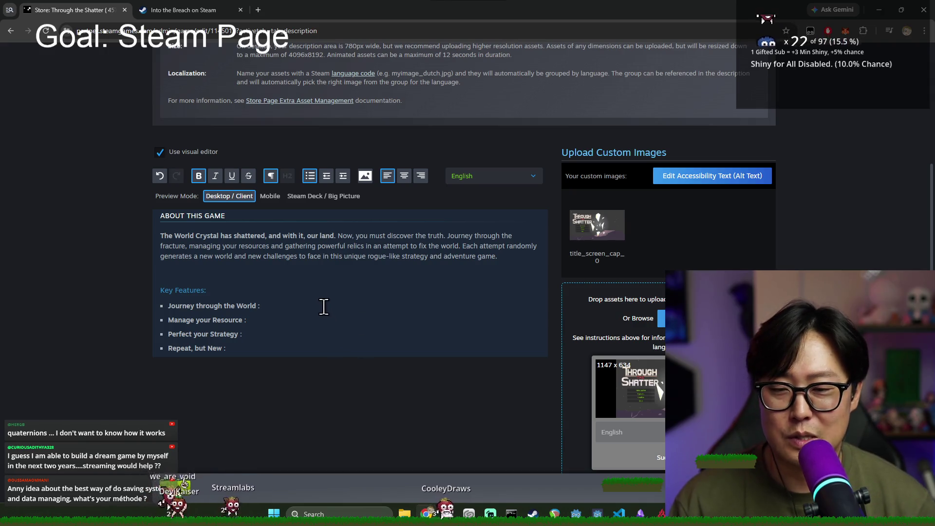
- Check the last two bullets' endings, then close the running Journey debug game and return to Godot
click(244, 335)
click(229, 349)
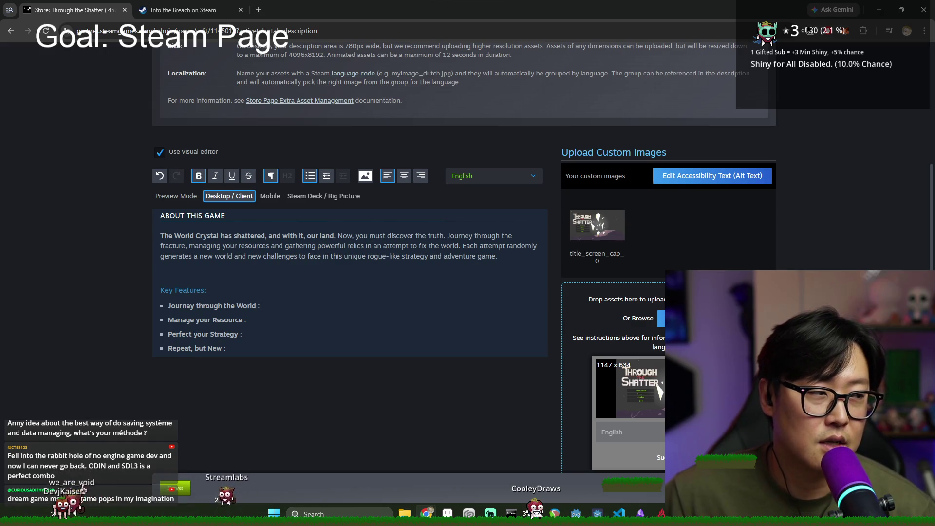
key(alt+Tab)
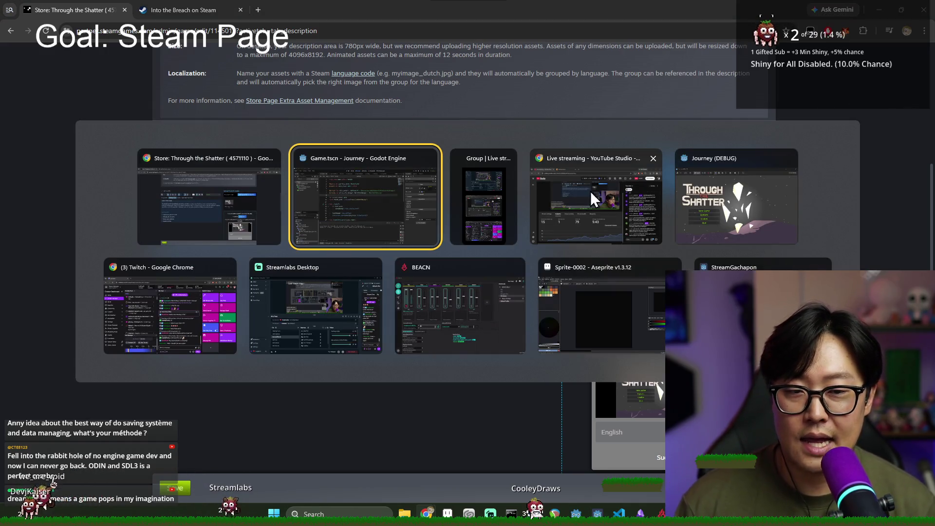
click(717, 195)
click(744, 64)
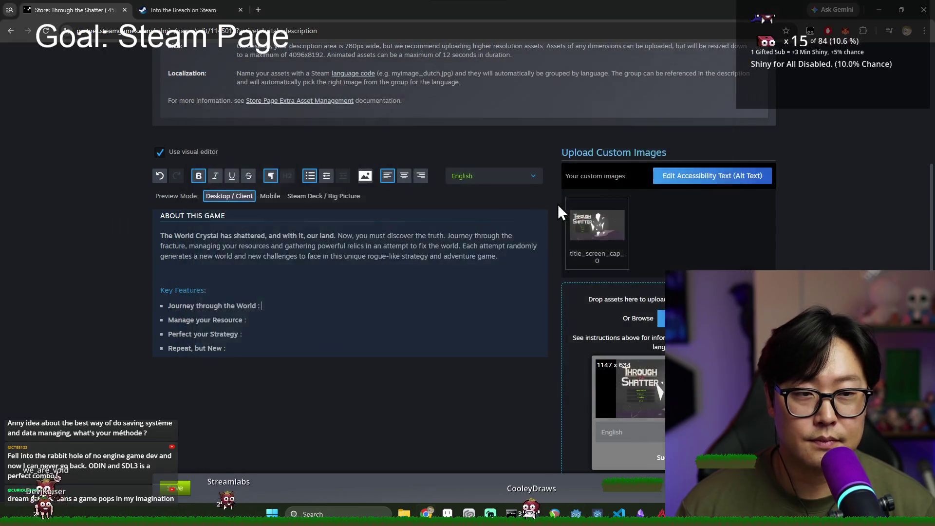
key(alt+Tab)
click(415, 206)
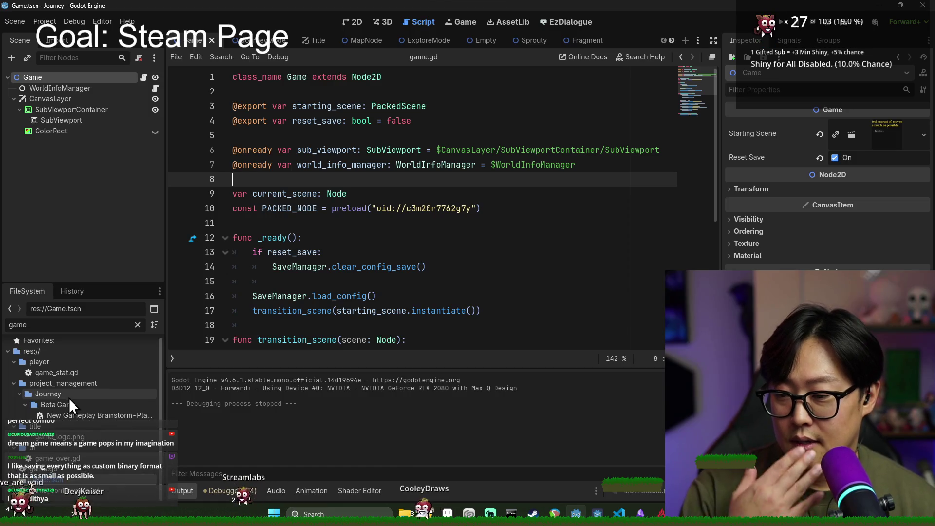
- Clear the FileSystem filter, inspect the Game node's script, then filter files by 'save'
scroll(53, 384, up, 1)
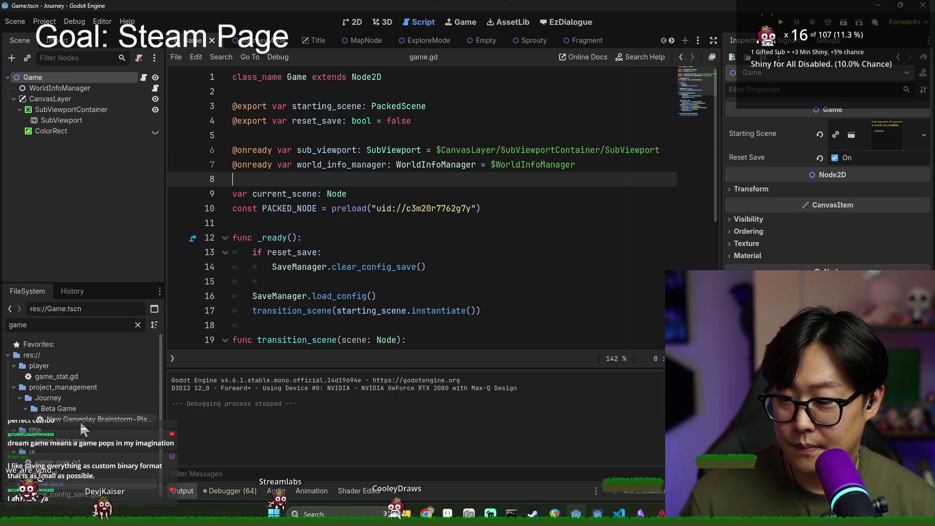
click(138, 325)
scroll(89, 390, up, 10)
scroll(97, 399, up, 10)
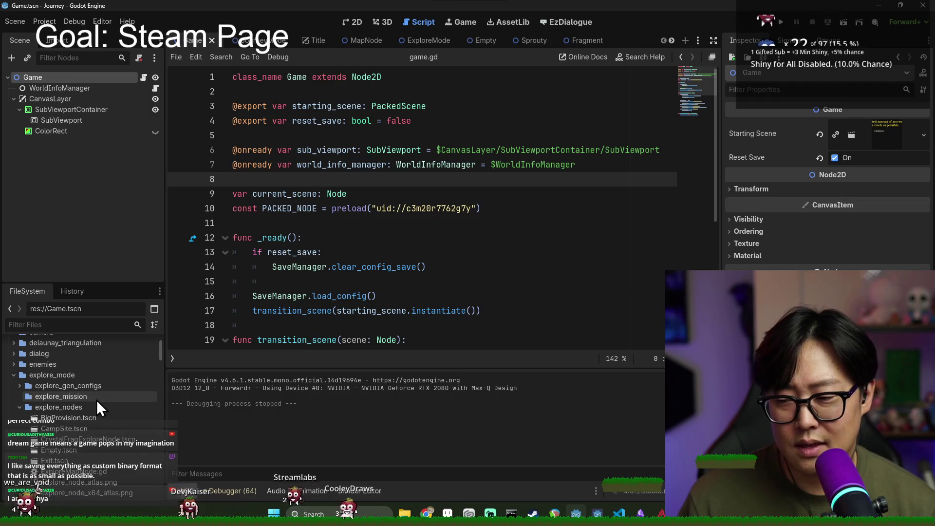
click(144, 77)
scroll(299, 161, down, 4)
scroll(302, 160, up, 1)
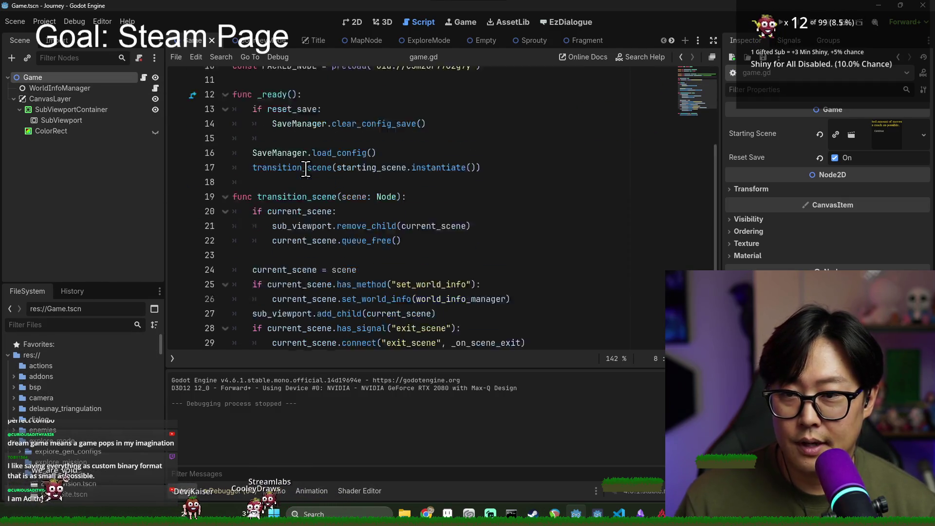
click(91, 324)
text(save)
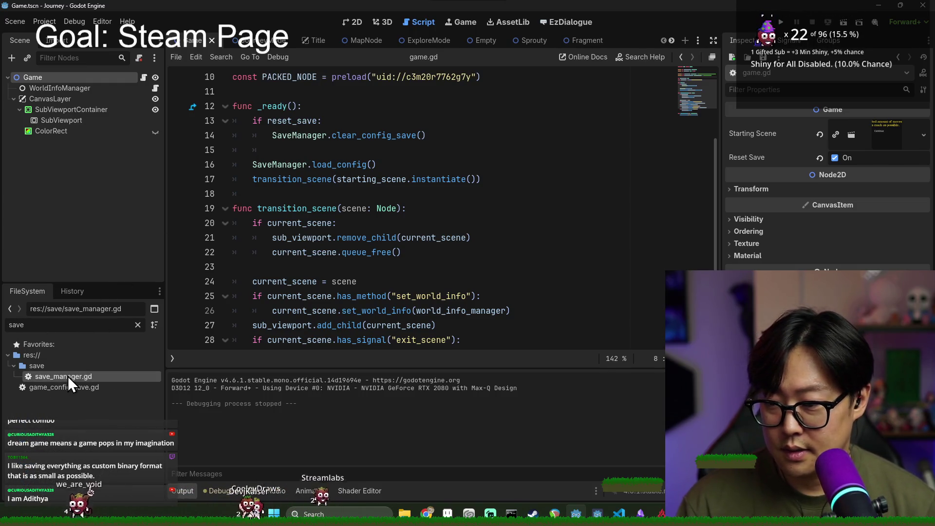
- Open save_manager.gd and read through its save_config and other save functions
double_click(68, 376)
scroll(347, 177, up, 6)
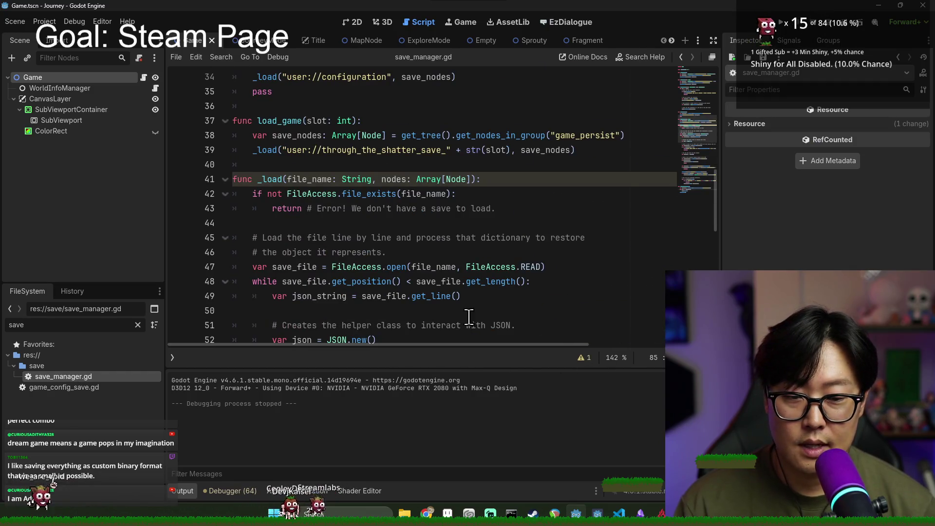
click(458, 282)
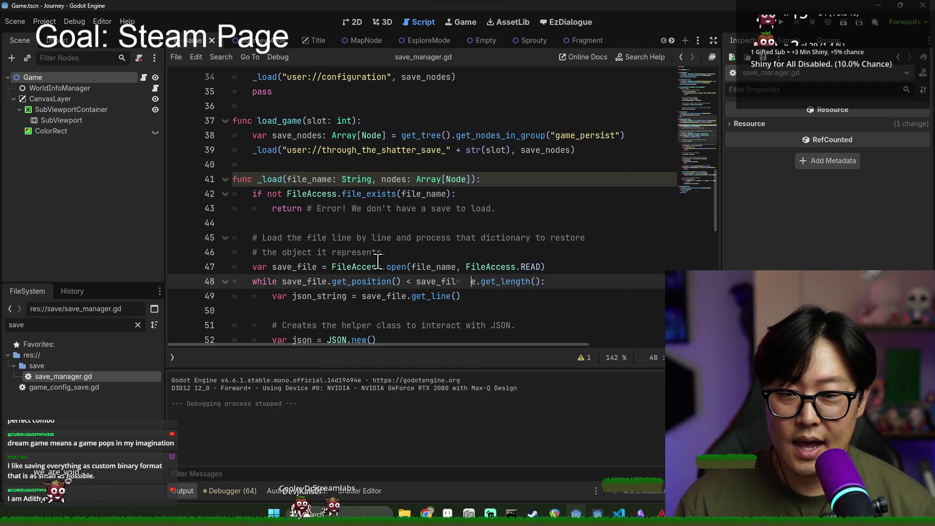
click(185, 491)
scroll(295, 218, up, 11)
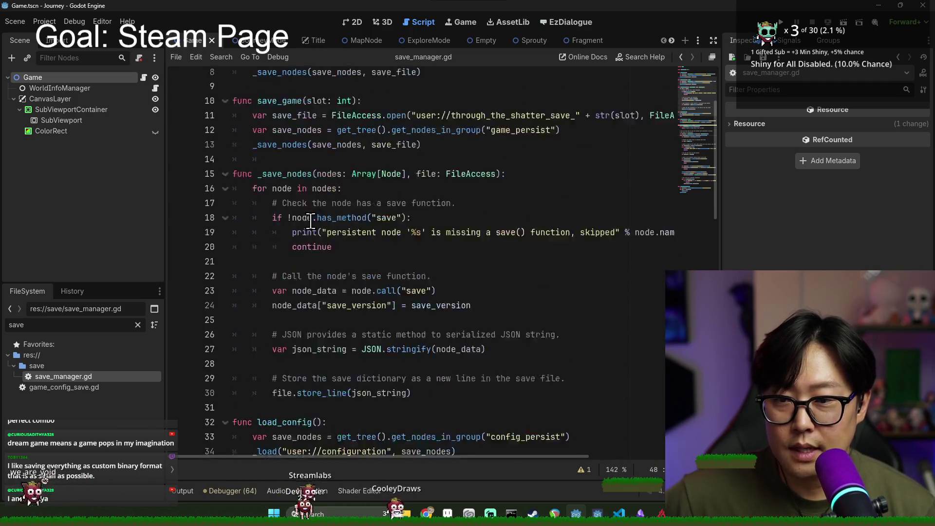
click(259, 136)
drag(260, 136, 341, 281)
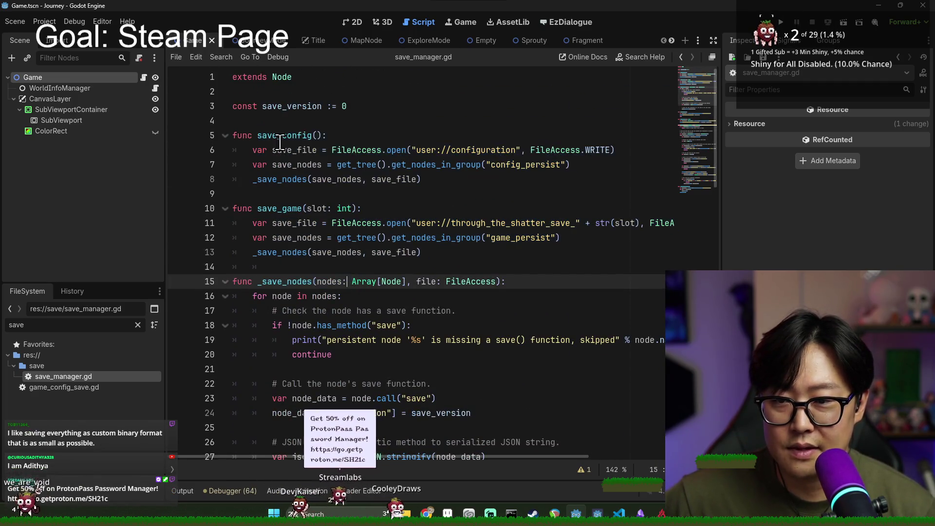
drag(253, 135, 322, 166)
click(273, 205)
- Examine the get_nodes_in_group lookup, the config_persist group name and the _save_nodes call
click(361, 252)
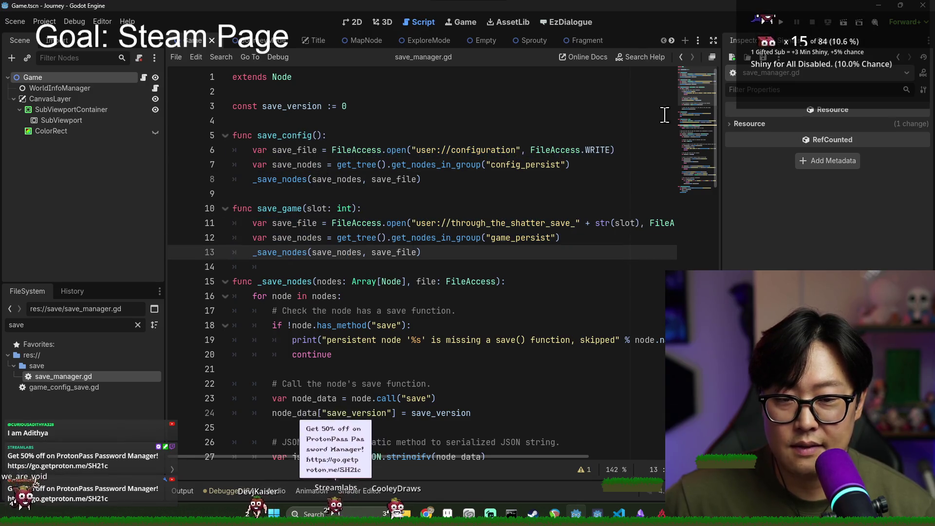
drag(393, 165, 481, 164)
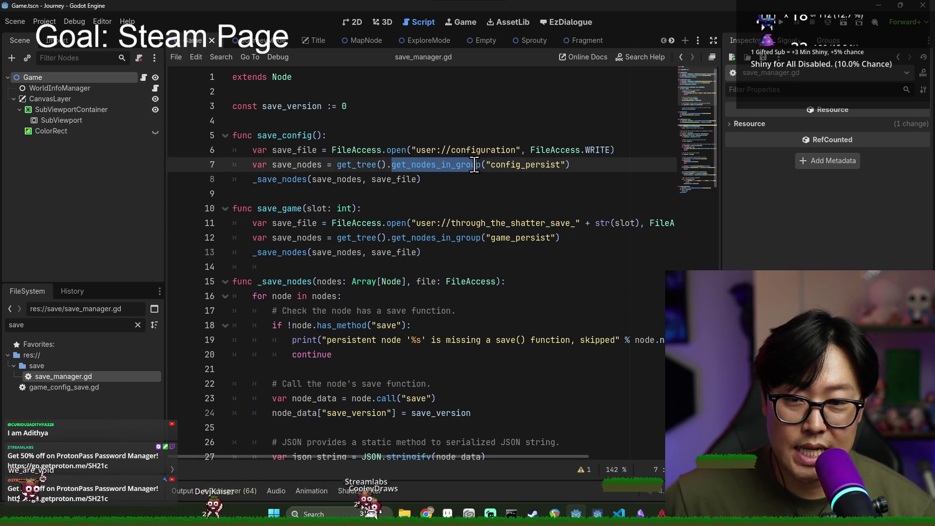
click(473, 164)
drag(343, 165, 448, 165)
click(495, 164)
double_click(502, 164)
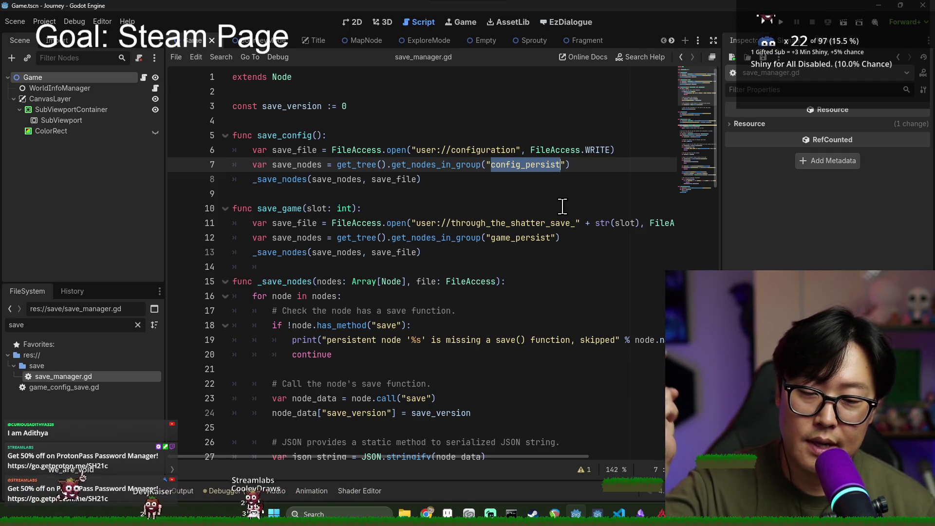
scroll(492, 233, down, 2)
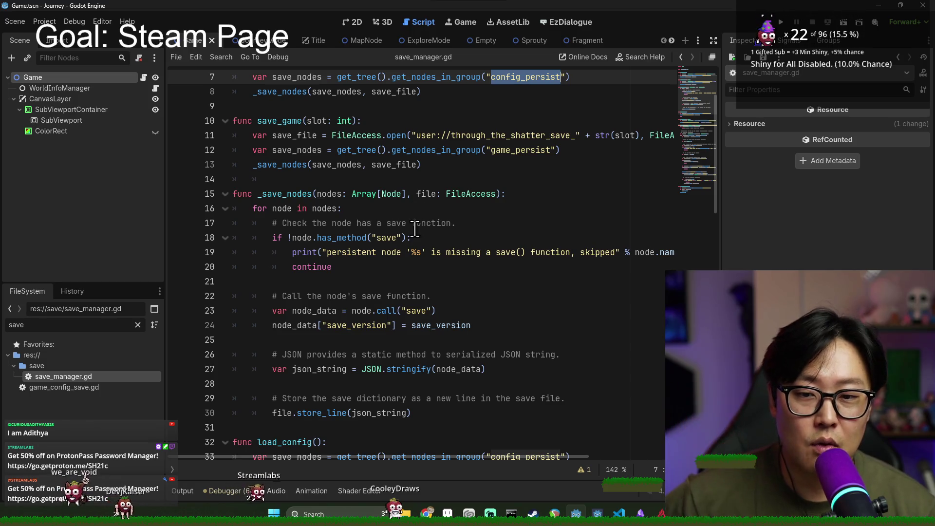
scroll(414, 224, down, 1)
click(789, 40)
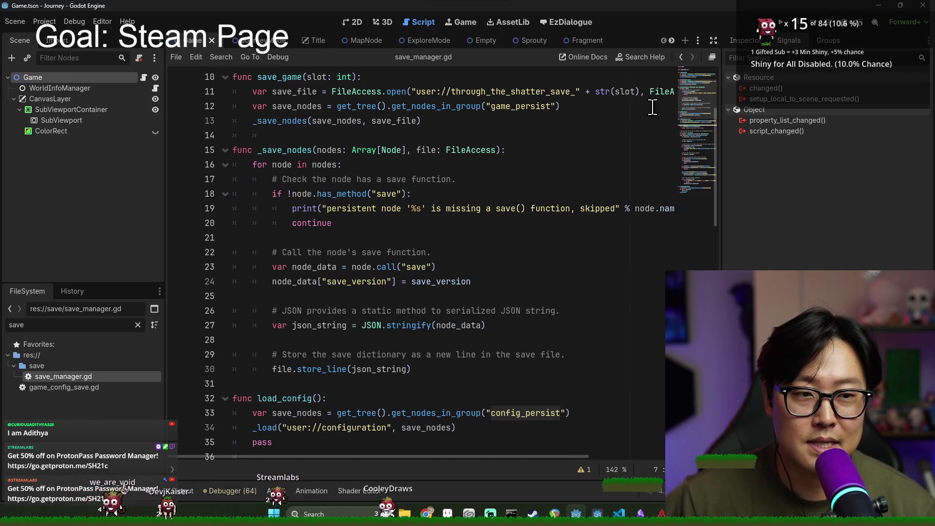
scroll(543, 210, up, 3)
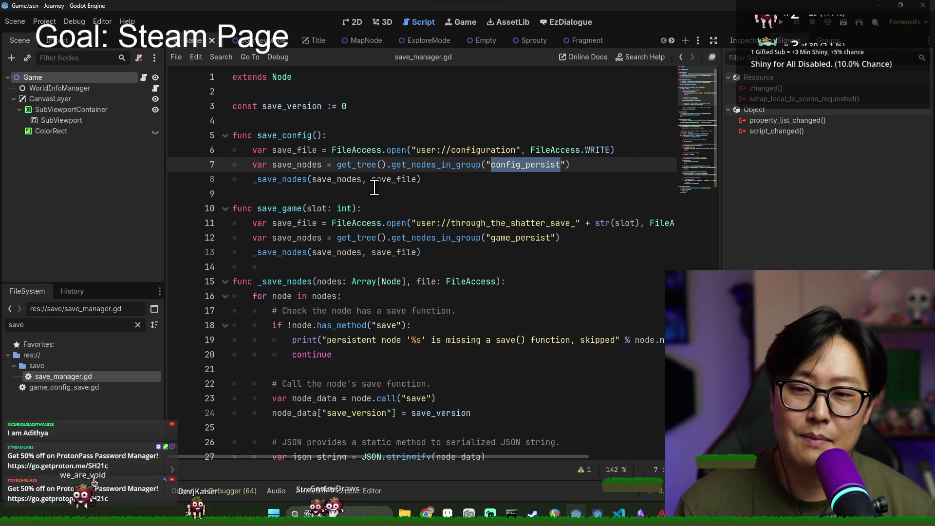
click(451, 165)
double_click(302, 179)
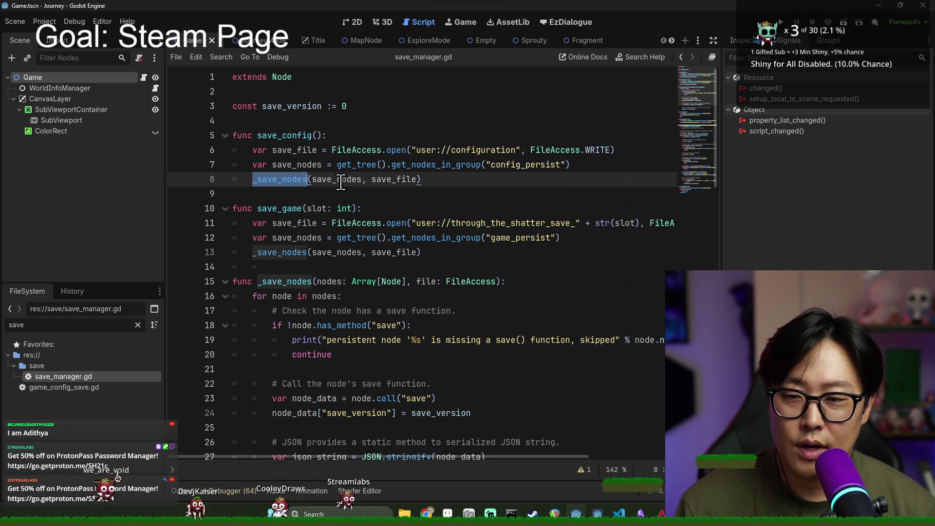
double_click(341, 180)
scroll(473, 220, down, 3)
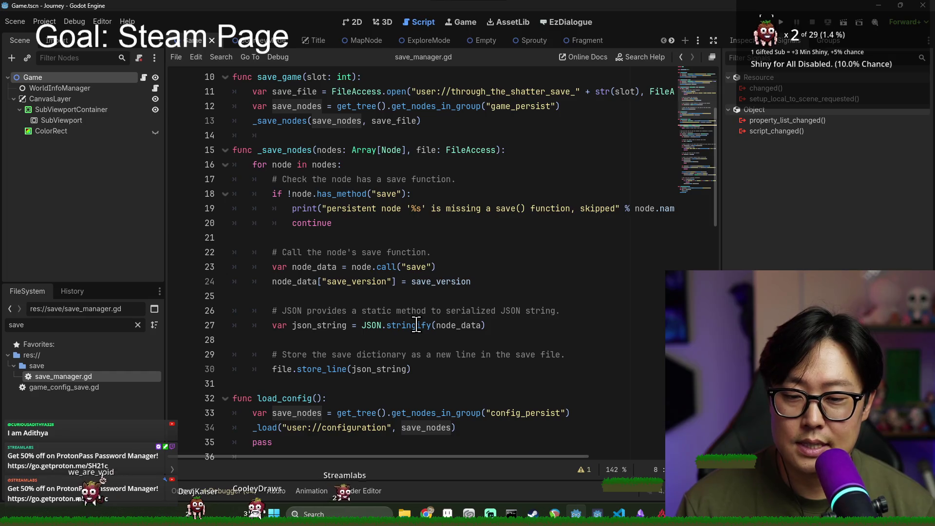
scroll(417, 325, down, 2)
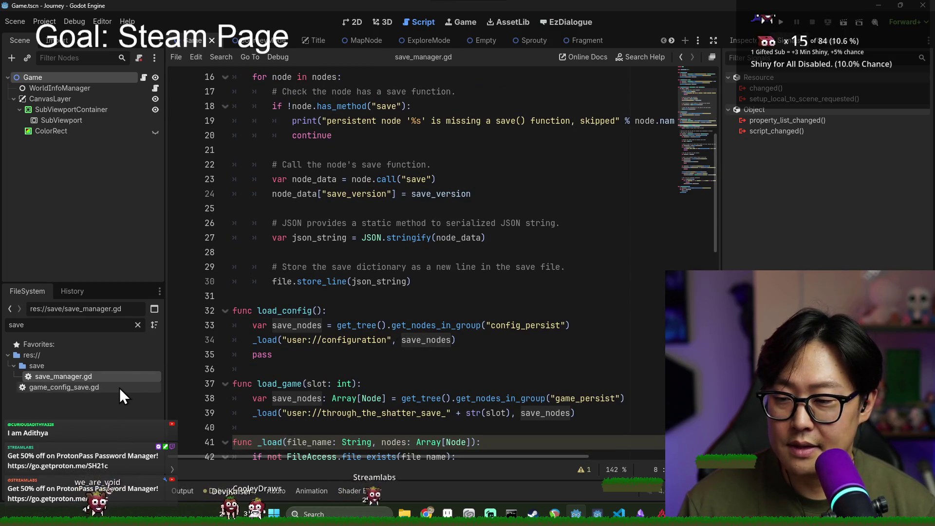
- Open game_config_save.gd and review its save dictionary, load and reset functions
double_click(119, 388)
mouse_move(254, 238)
mouse_down()
mouse_move(312, 252)
mouse_move(302, 280)
mouse_move(357, 357)
mouse_move(247, 256)
mouse_up()
click(312, 252)
drag(233, 384, 455, 398)
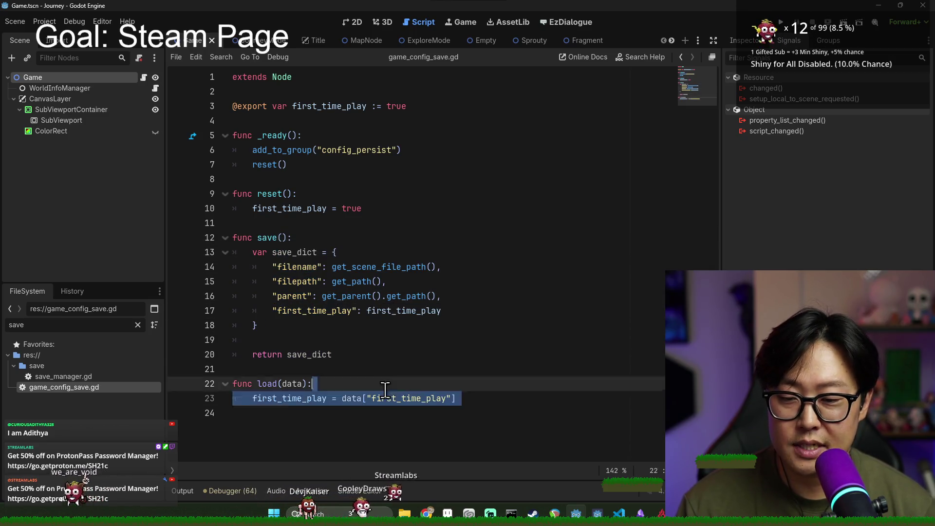
drag(253, 251, 441, 297)
click(256, 326)
drag(233, 237, 257, 325)
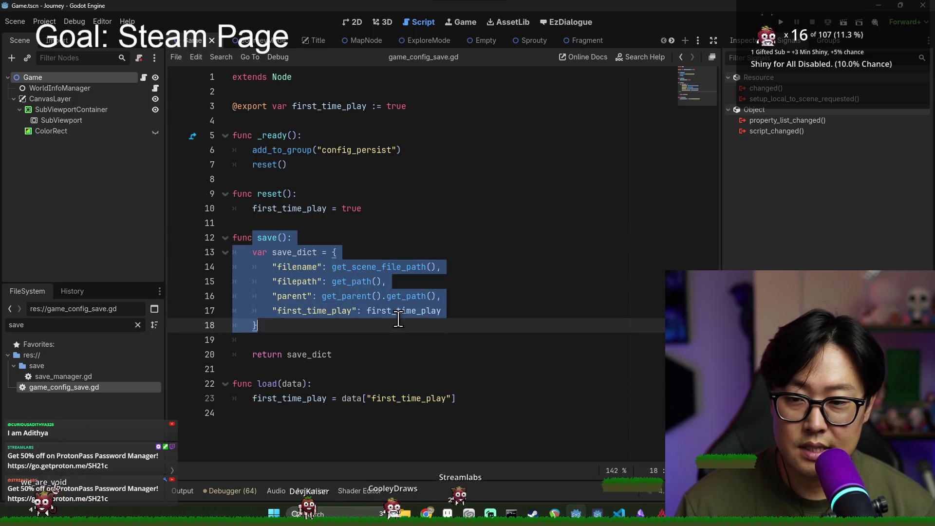
click(403, 324)
drag(455, 399, 266, 383)
click(266, 383)
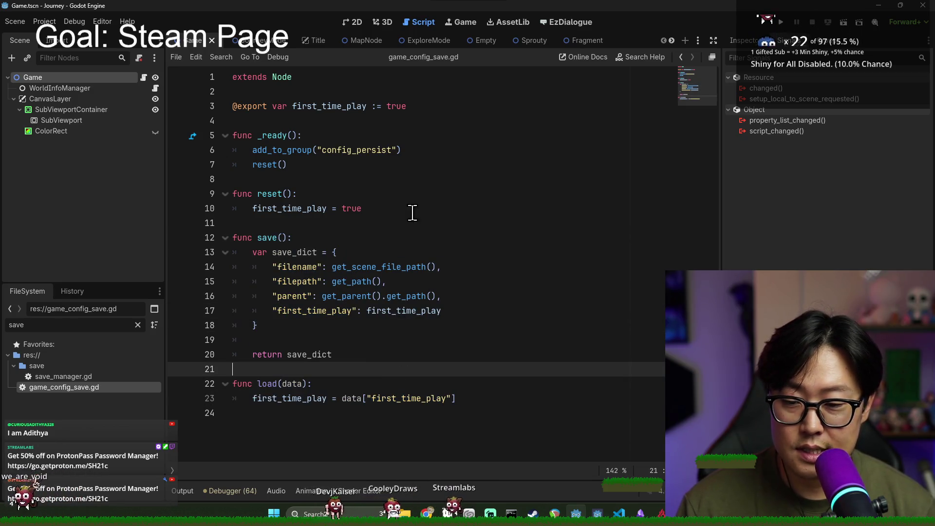
click(441, 194)
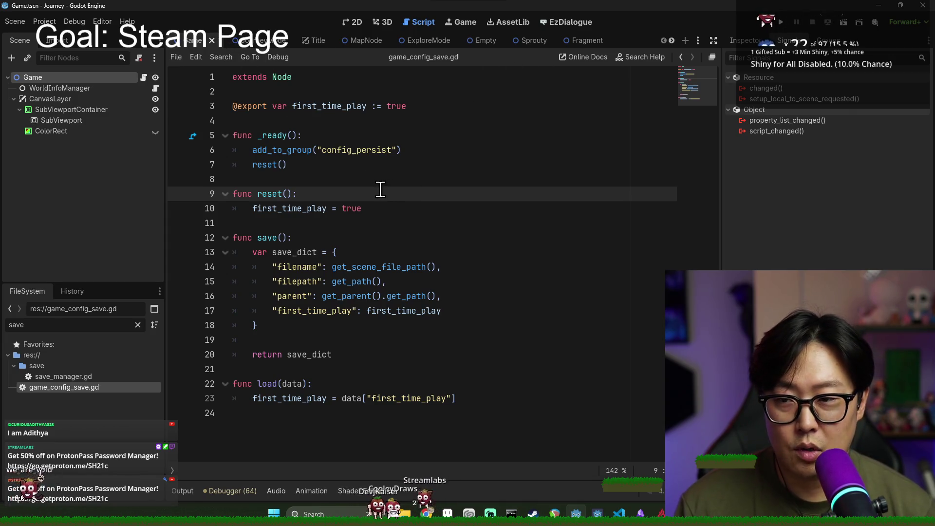
key(alt+Tab)
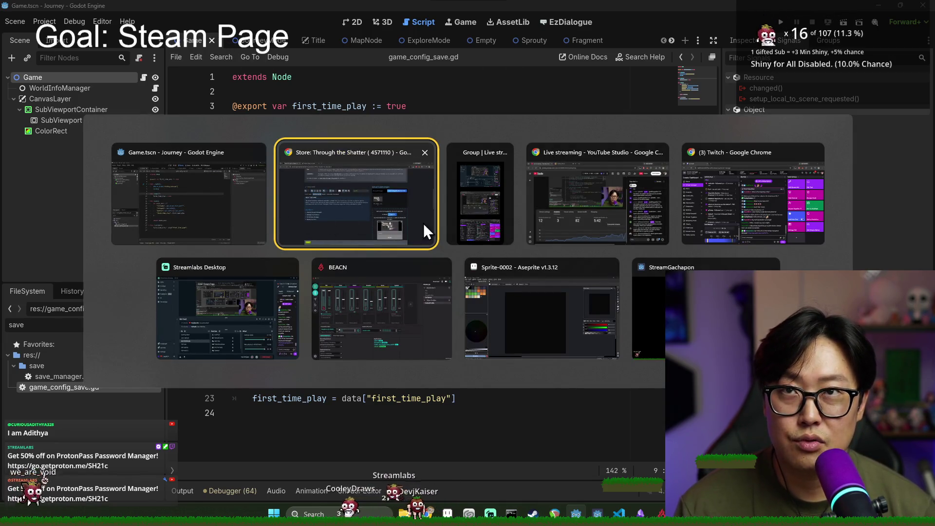
- Bring the Chrome 'Store: Through the Shatter' window forward and scroll to the Key Features list
click(423, 223)
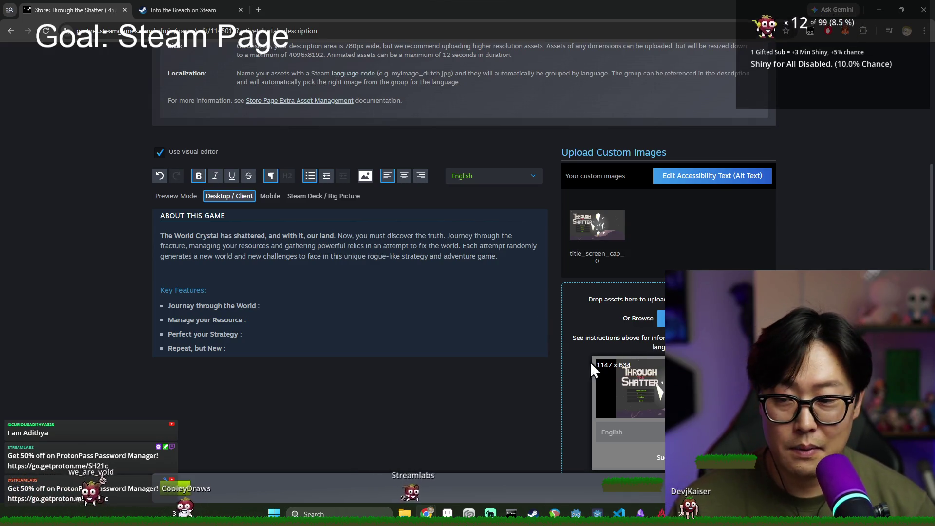
scroll(313, 308, down, 1)
- Place the caret after 'Journey through the World :' in the Key Features list
scroll(314, 321, down, 3)
scroll(900, 267, up, 1)
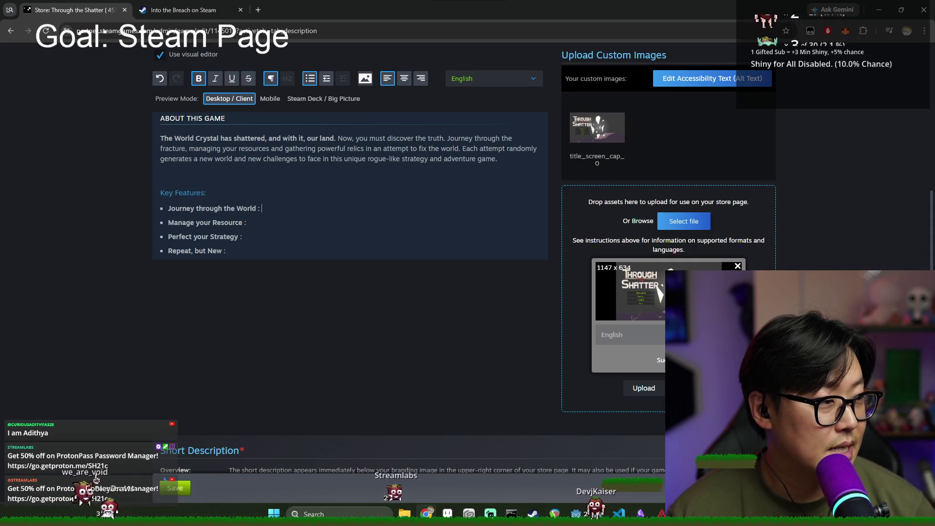
click(327, 208)
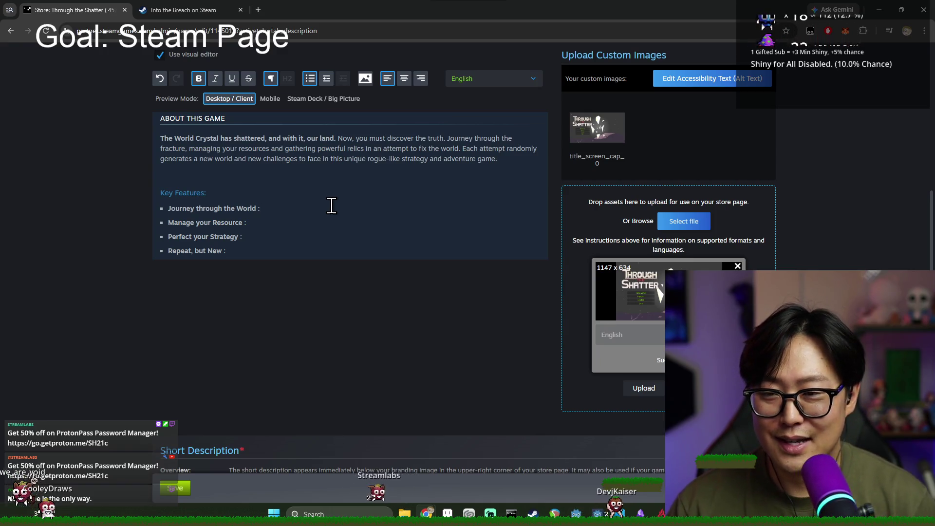
scroll(288, 224, down, 1)
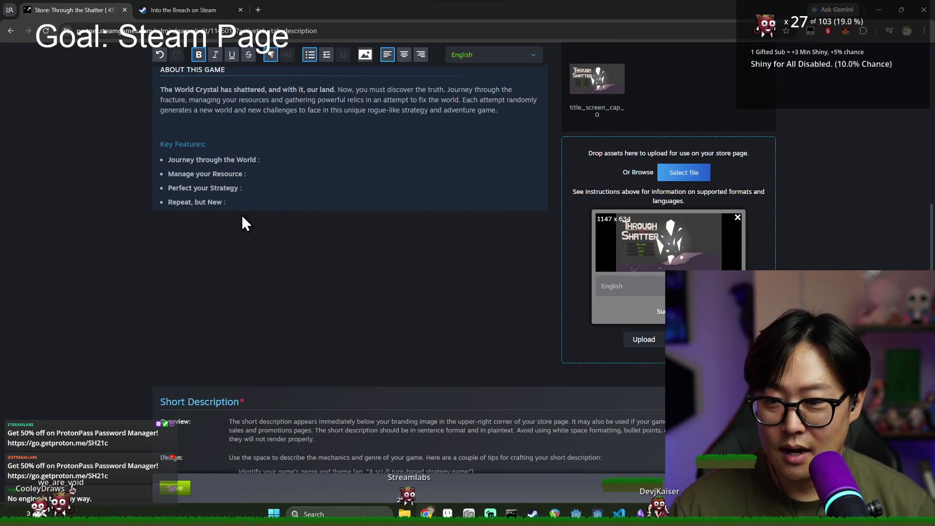
scroll(244, 175, up, 1)
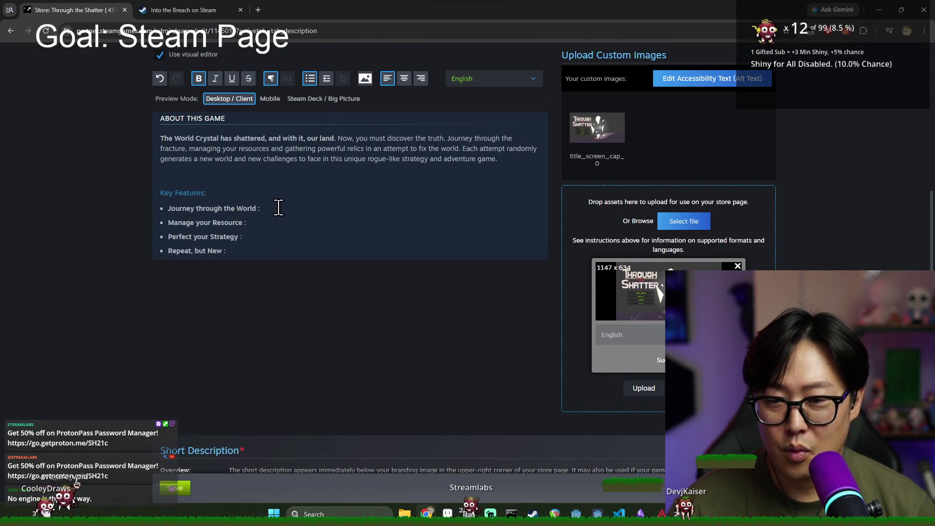
- Review how Into the Breach words its Defend the Cities feature, then return to the editor
click(195, 9)
scroll(252, 207, up, 1)
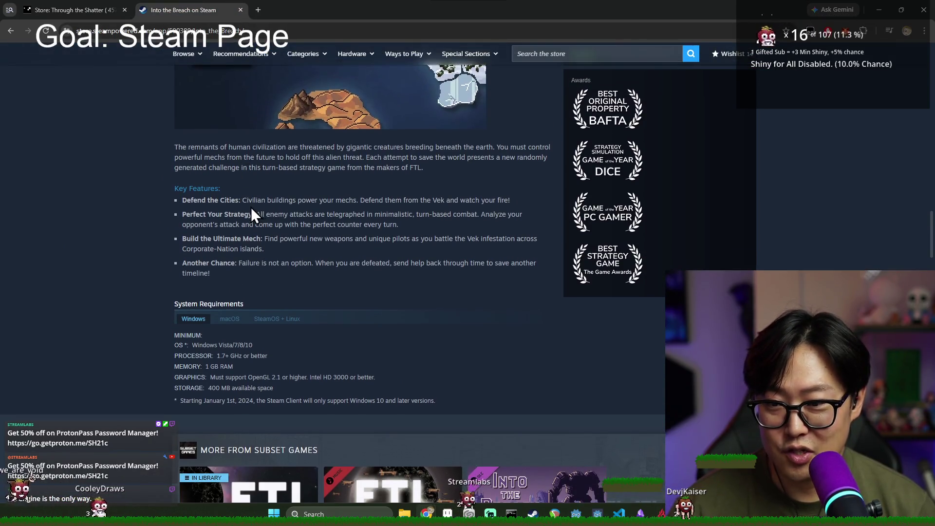
mouse_move(243, 200)
mouse_down()
mouse_move(348, 209)
mouse_move(479, 198)
mouse_up()
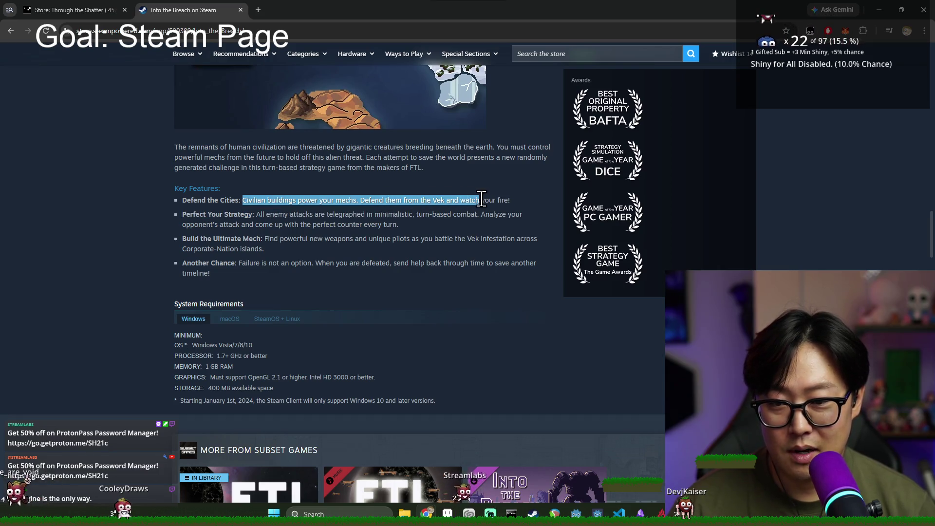
triple_click(388, 202)
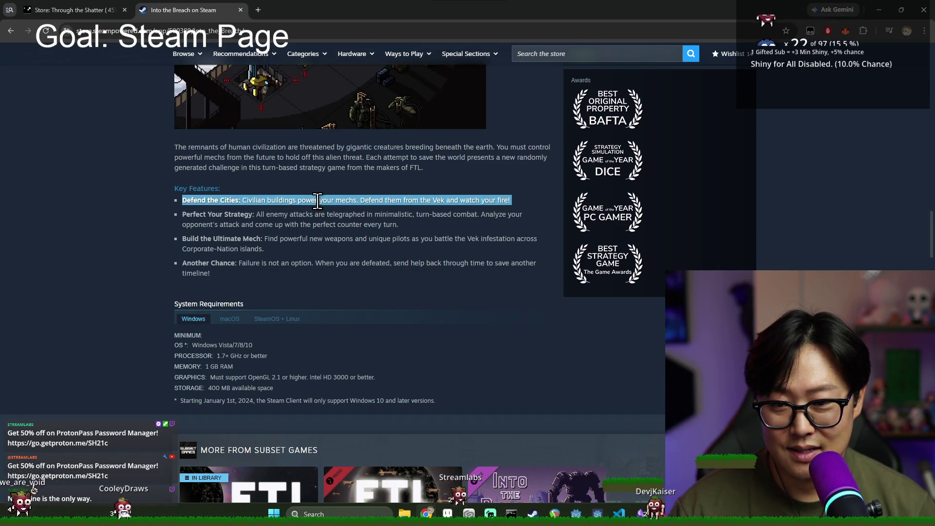
click(110, 10)
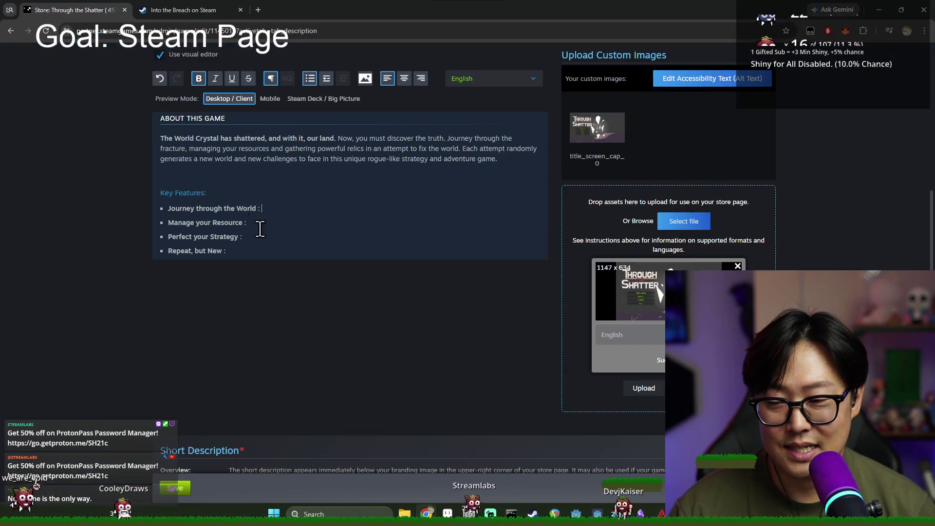
click(296, 213)
- Start the Journey through the World description, reworking its opening word to 'People'
text(s and re)
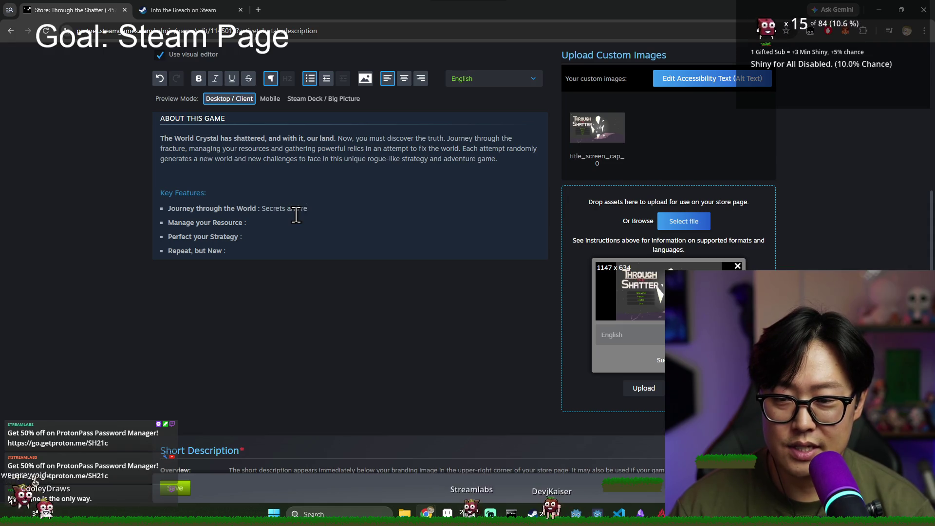
text(throughout th)
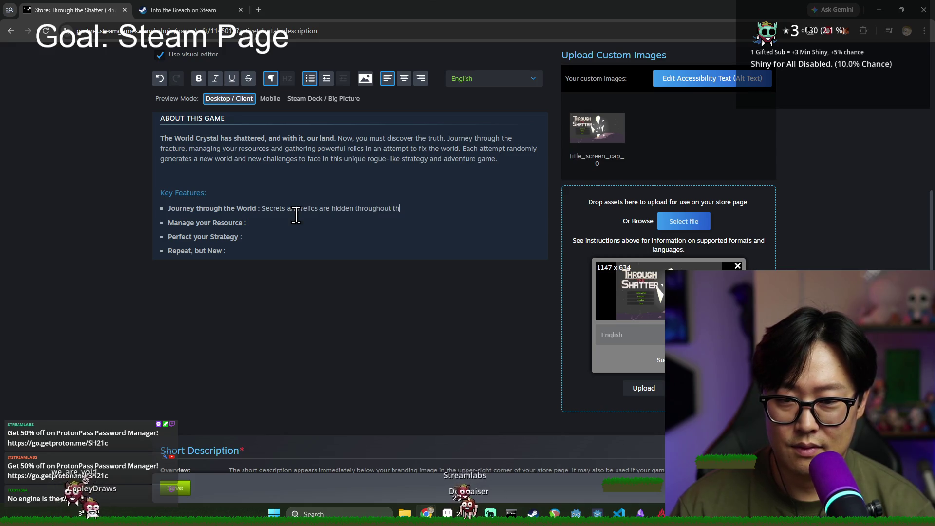
text(e)
double_click(274, 209)
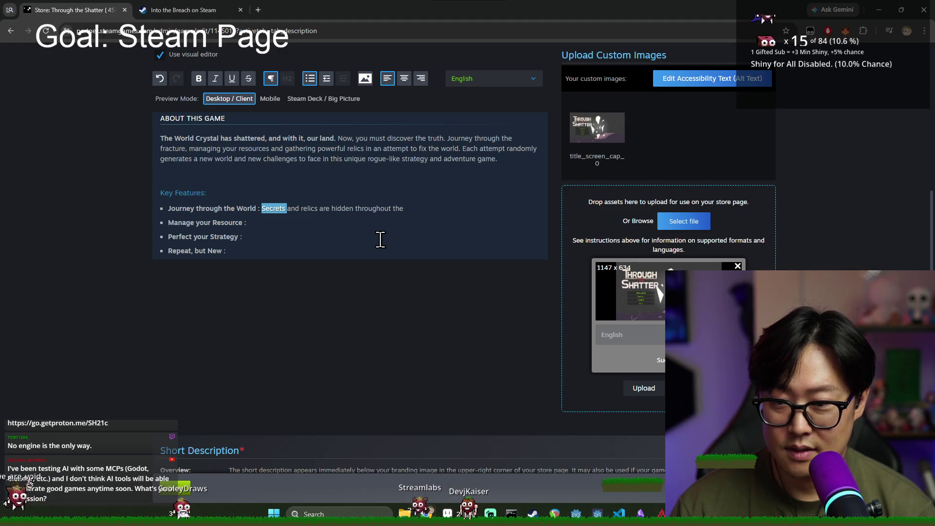
text(Find)
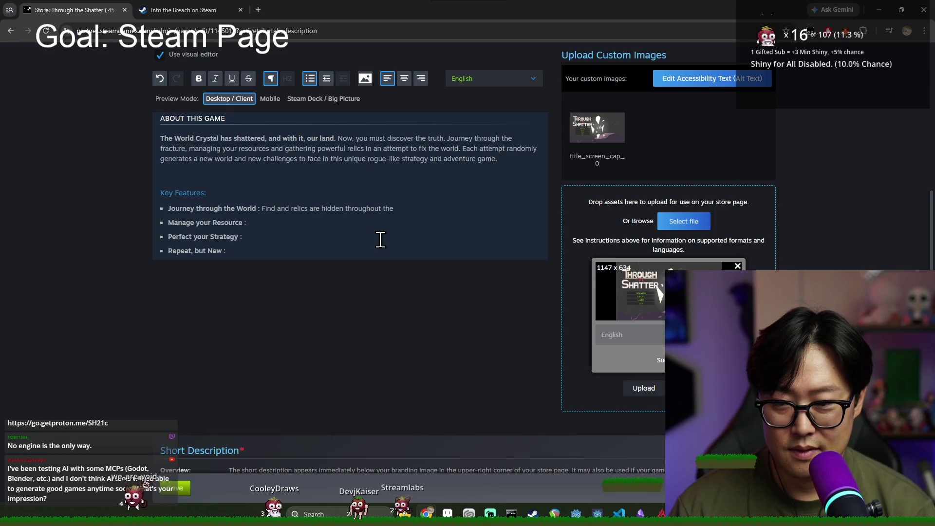
key(BackSpace)
key(BackSpace)
key(BackSpace)
key(BackSpace)
text(Meet)
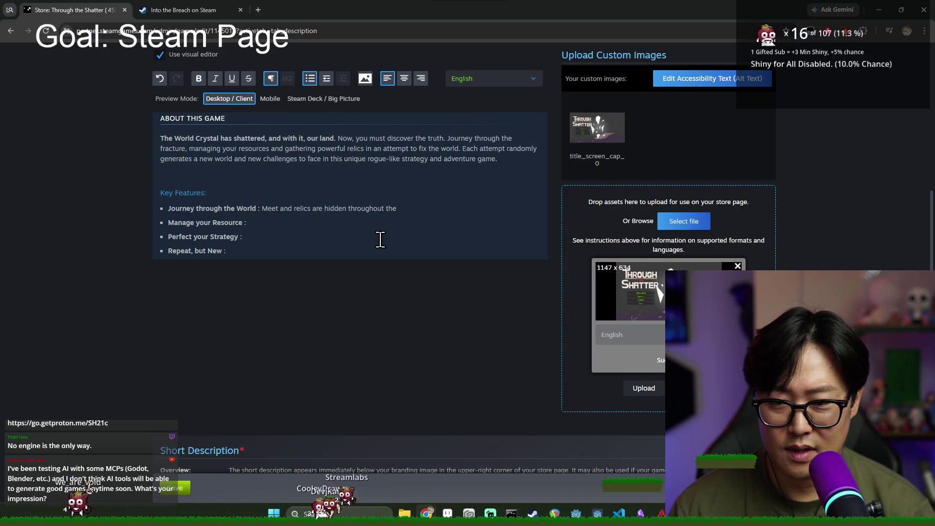
key(BackSpace)
key(BackSpace)
key(BackSpace)
text(Ped)
key(BackSpace)
text(ople)
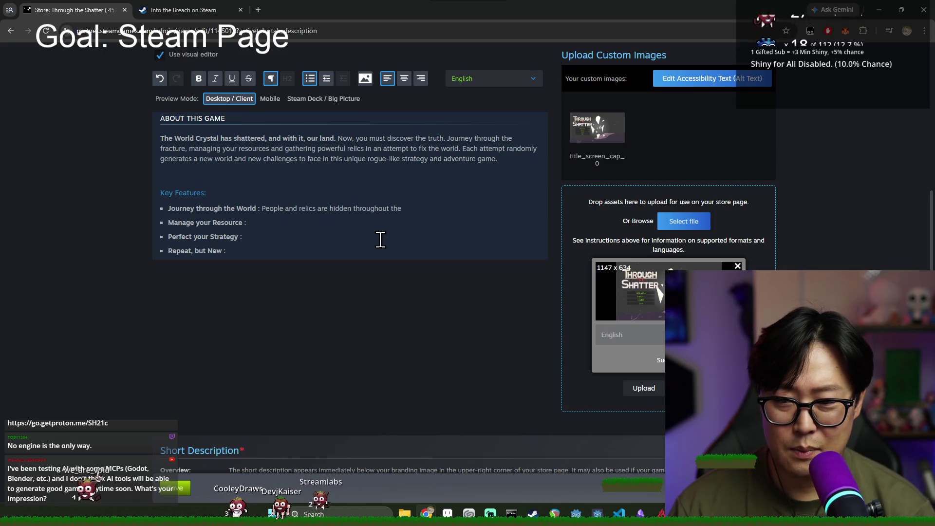
- Remove 'are hidden throughout the' after relics, undoing an accidental bullet merge
click(317, 208)
key(shift+End)
click(408, 215)
click(316, 208)
key(shift+End)
key(Delete)
key(Delete)
key(ctrl+z)
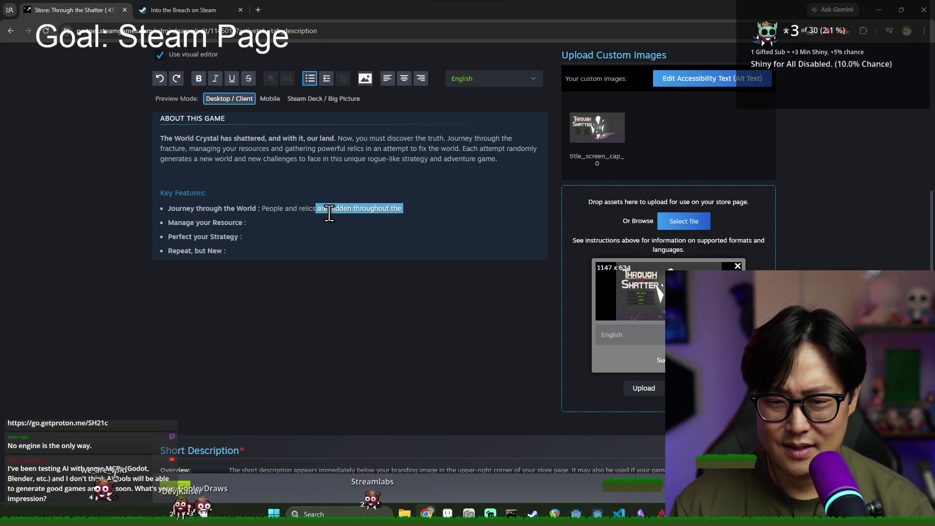
click(318, 210)
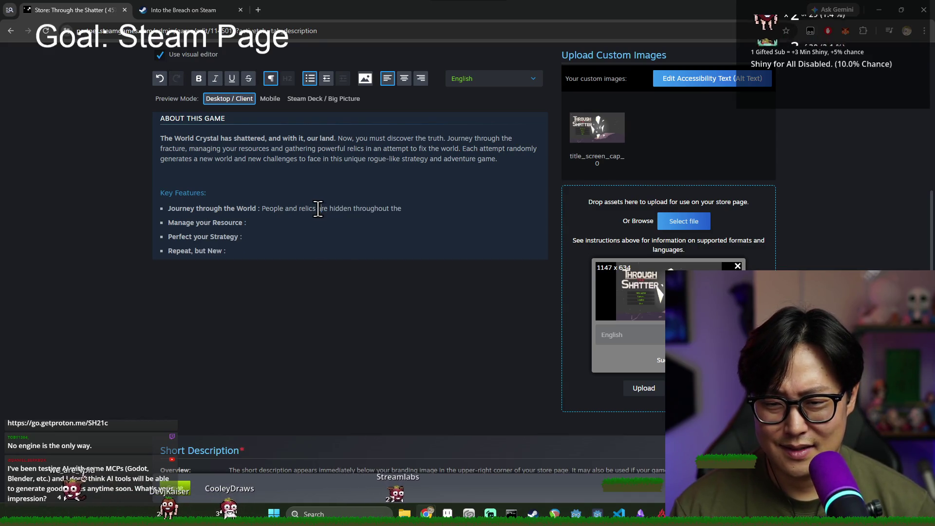
shift+click(407, 214)
- Finish the bullet with 'Visit various part of the world to improve your journey.'
text(thro)
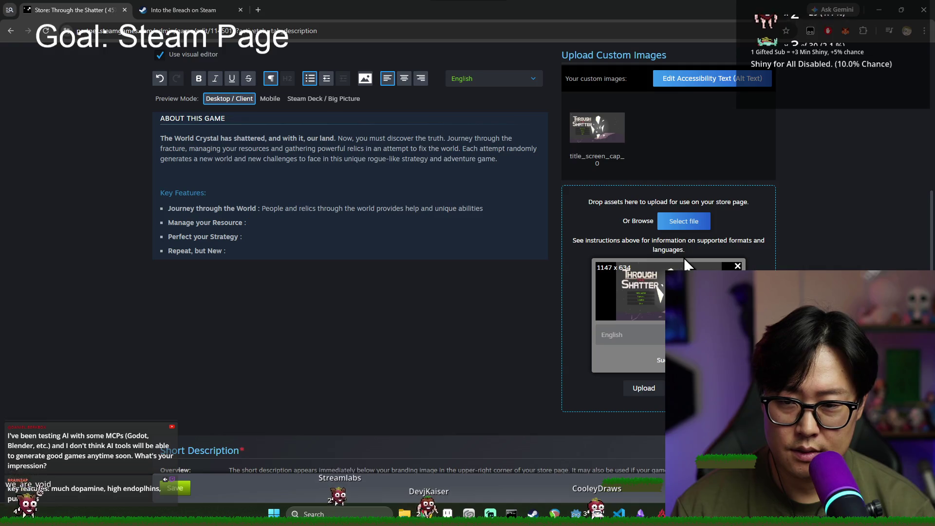
text(. Visit)
key(BackSpace)
key(BackSpace)
key(BackSpace)
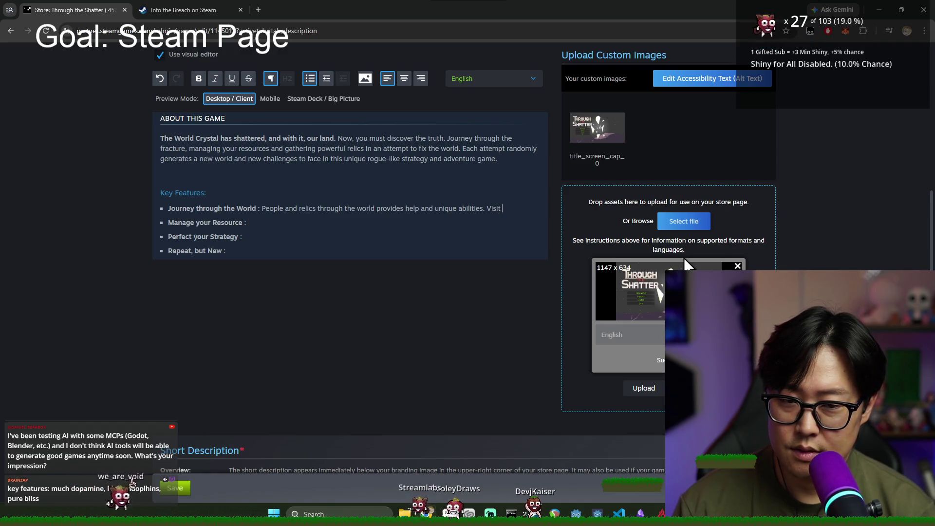
text(various part)
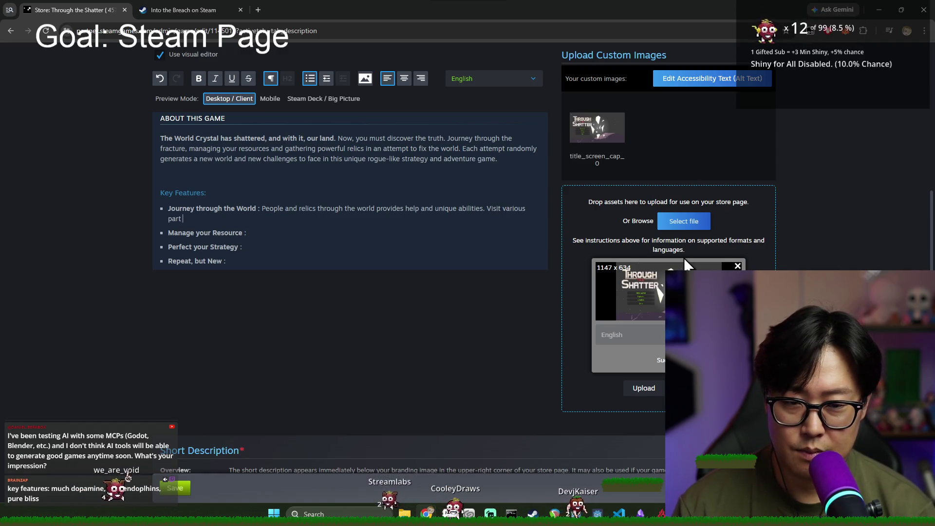
text( of the world to )
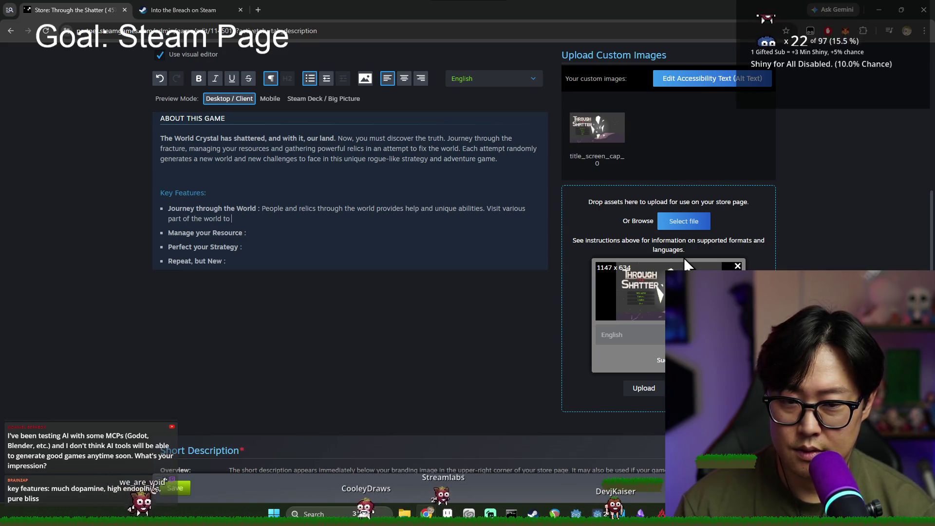
text(m)
key(BackSpace)
text(improve your journey.)
- Describe Manage your Resource: provisions and health are key to surviving the journey; decide which path to take
click(274, 232)
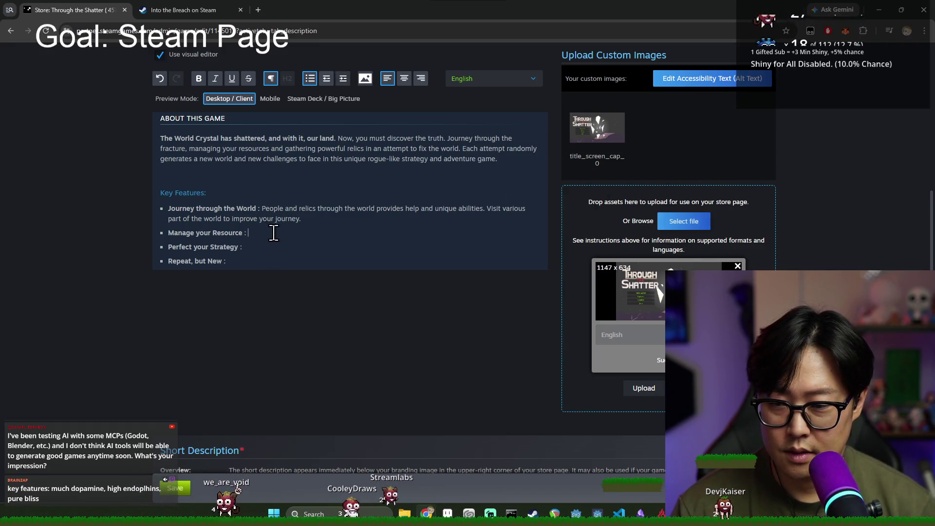
text(Manage your Resource : M)
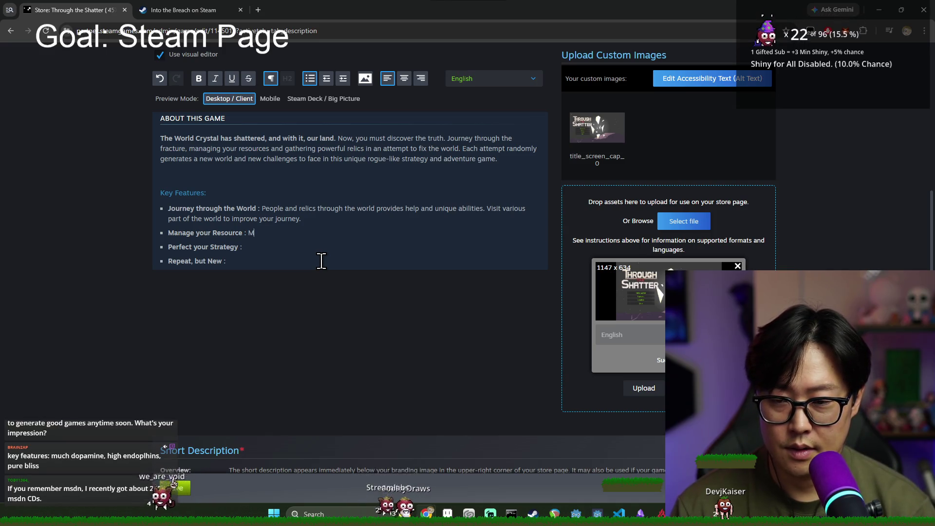
key(BackSpace)
text(Provisions and your health)
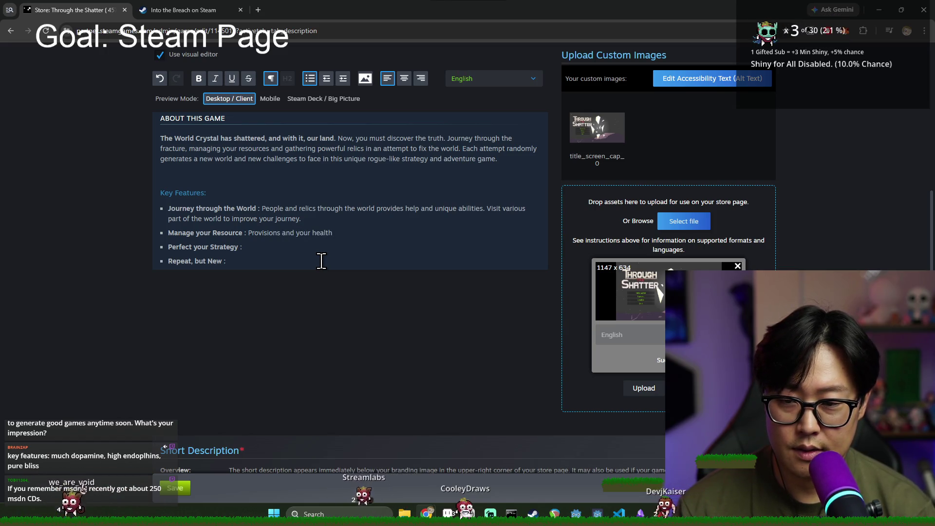
text( is ke)
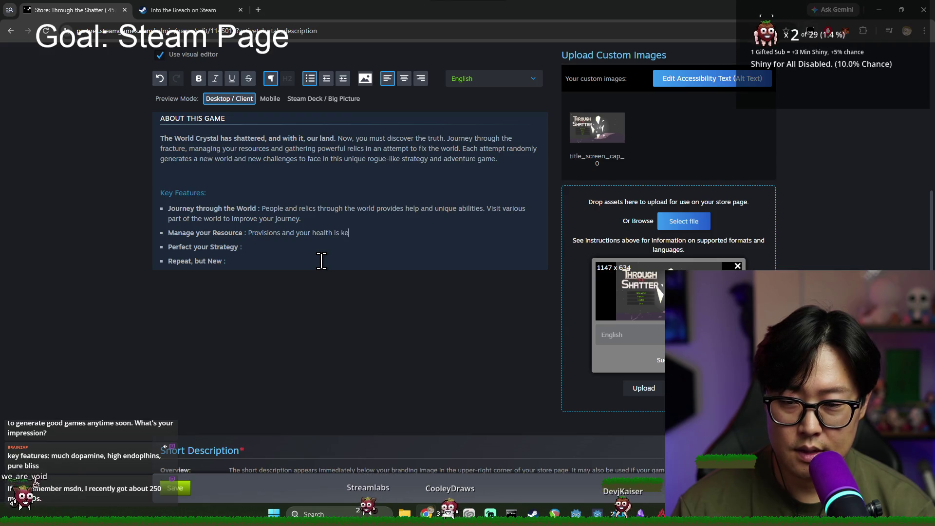
text(y to surviving)
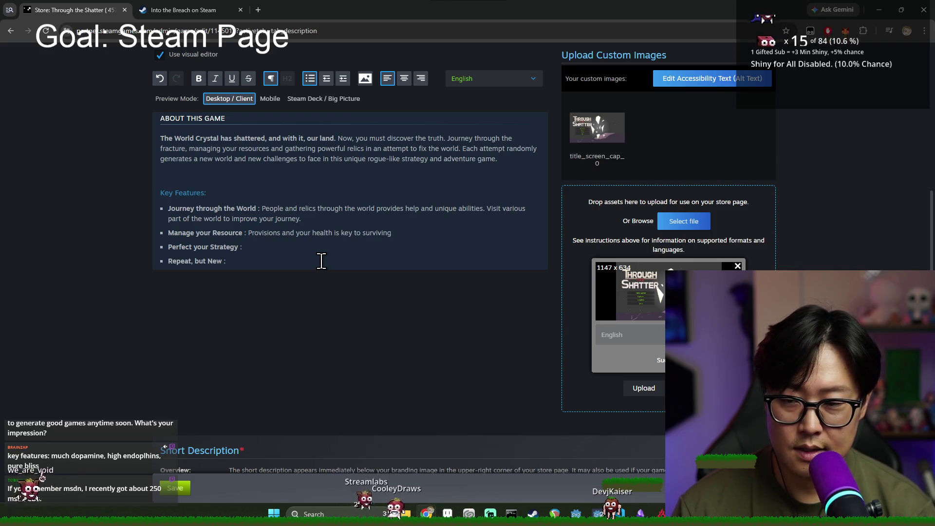
text( the harsh)
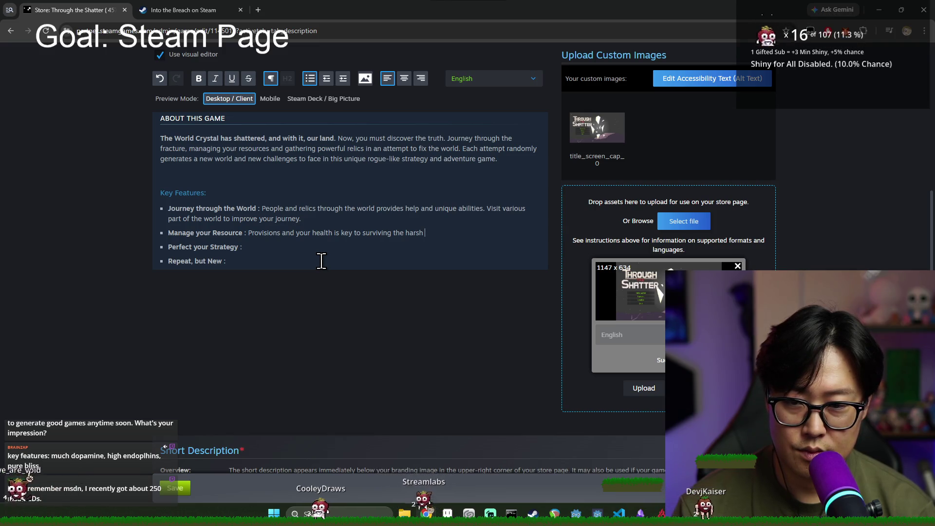
key(BackSpace)
key(BackSpace)
key(BackSpace)
key(BackSpace)
key(BackSpace)
text(journey)
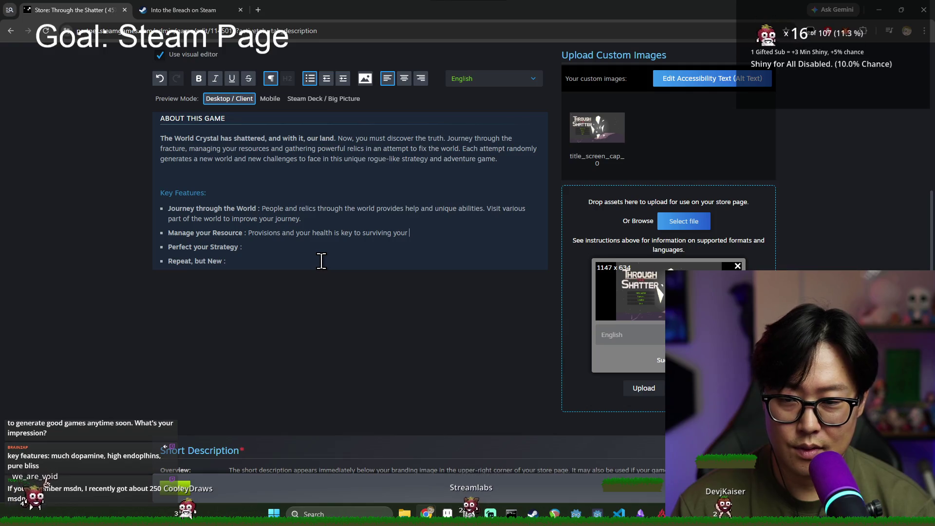
text(. )
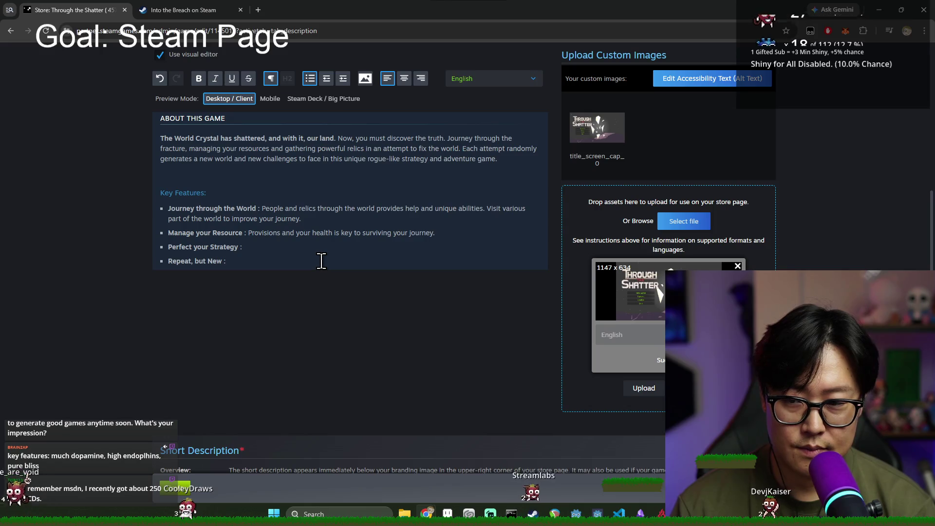
text(Decide which )
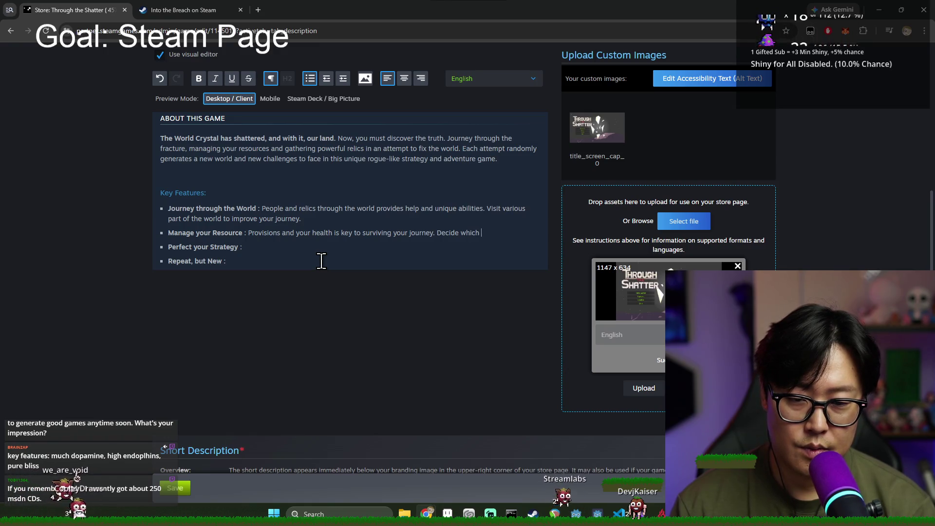
text(path to ta)
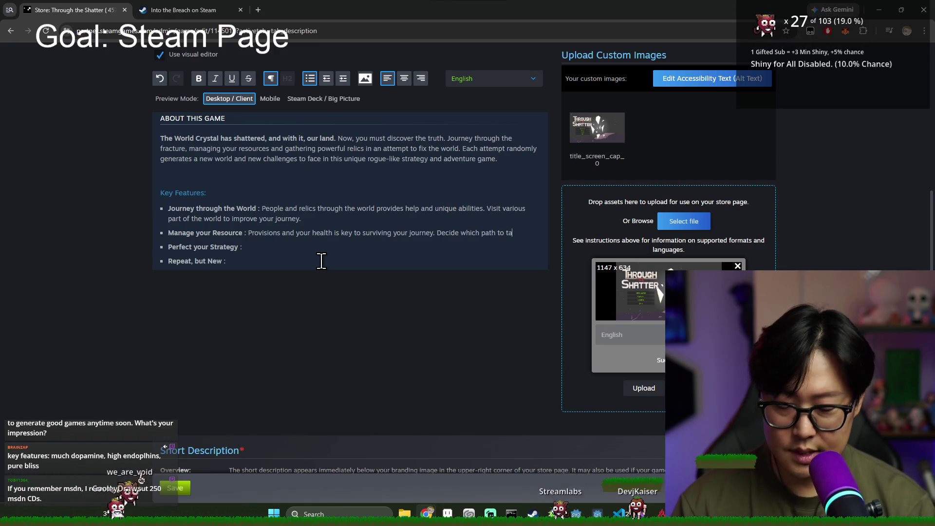
text(ke and what to sacrifice to finish)
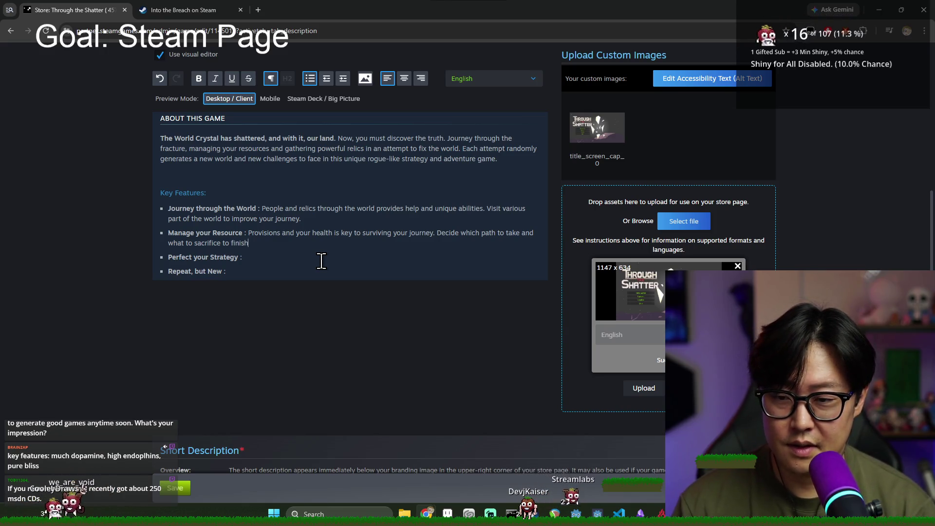
text(fi)
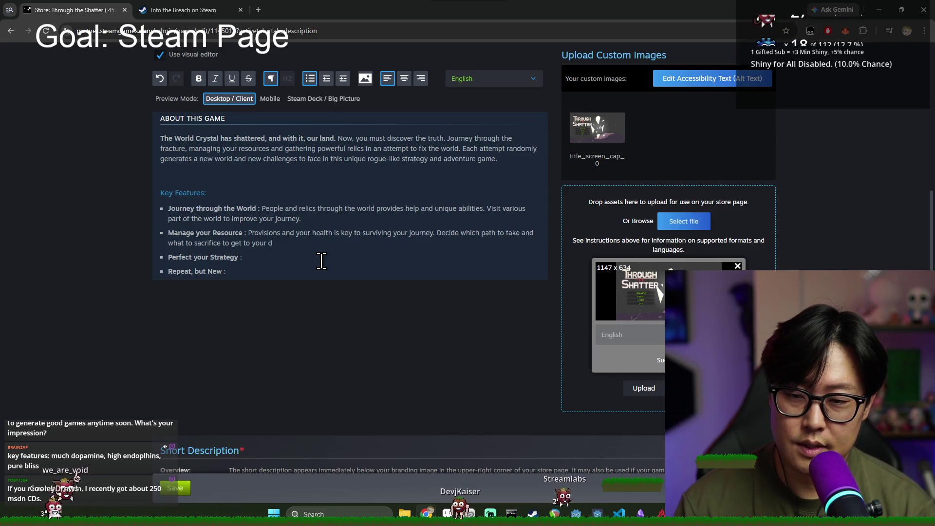
text(.)
click(289, 258)
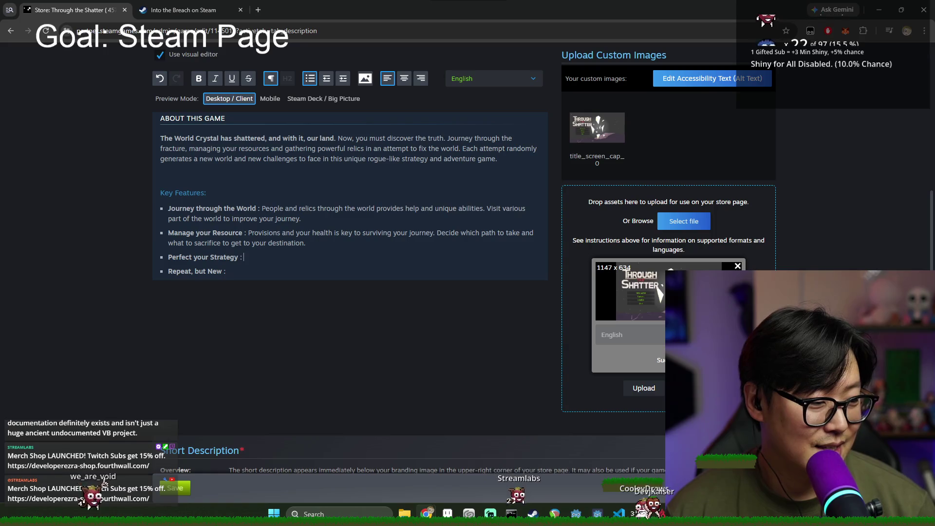
- Backspace away the empty line after the intro paragraph, directly above the Key Features heading
click(244, 257)
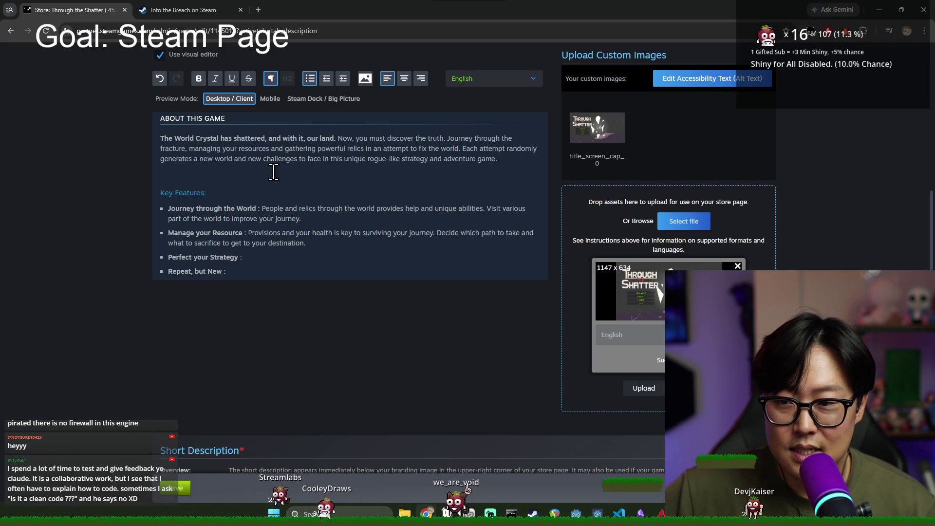
click(270, 144)
key(BackSpace)
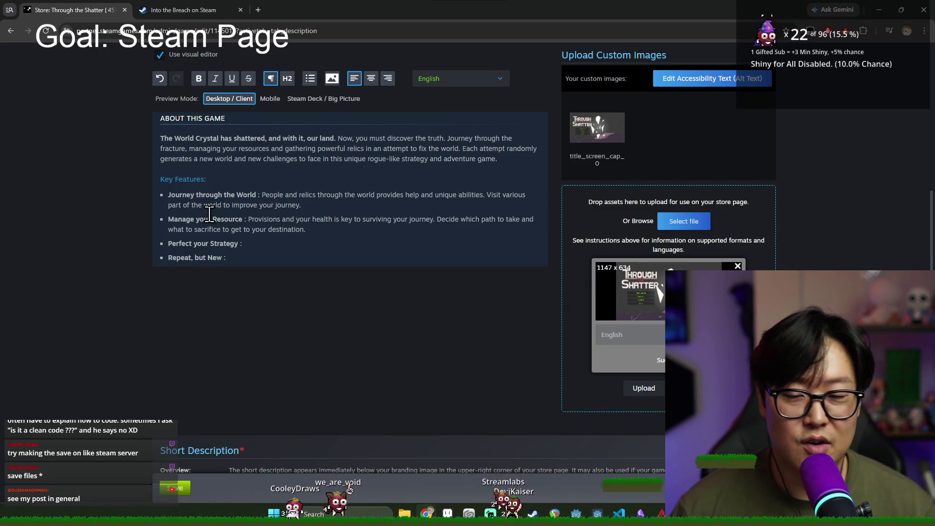
key(alt+Tab)
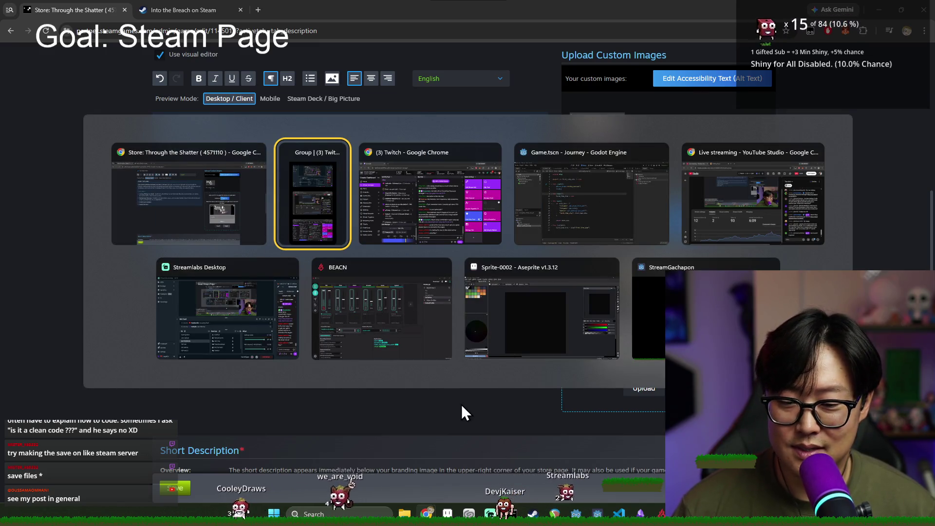
click(465, 405)
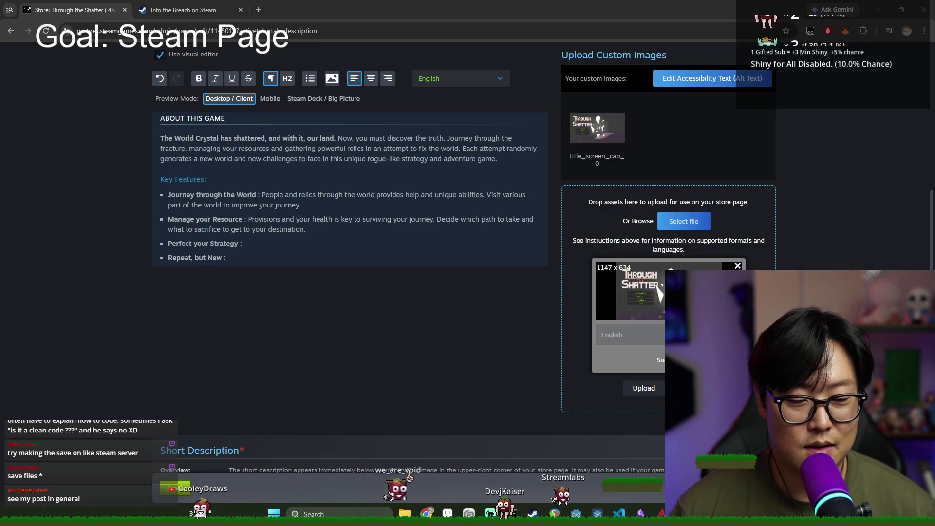
- Select and copy the whole 2:39 PM key-features message in Discord's general channel
key(alt+Tab)
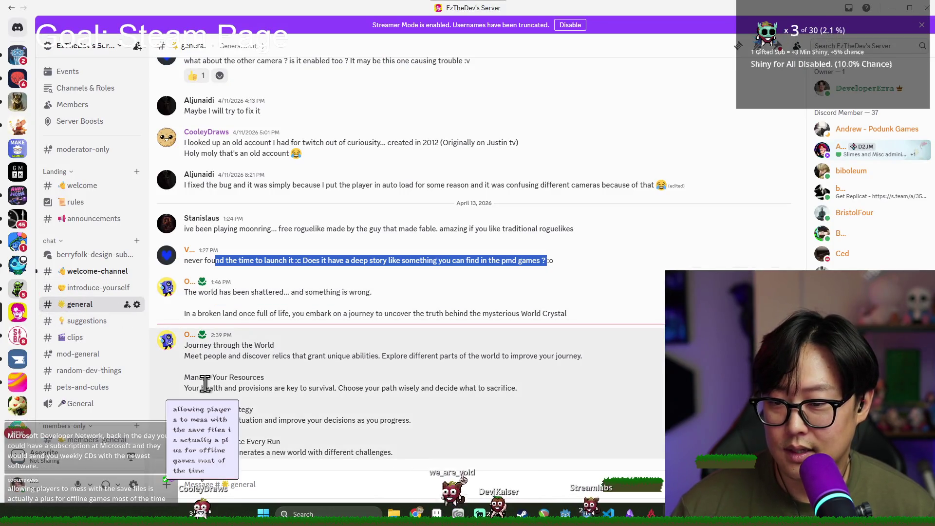
drag(215, 340, 334, 367)
click(254, 358)
drag(254, 358, 390, 369)
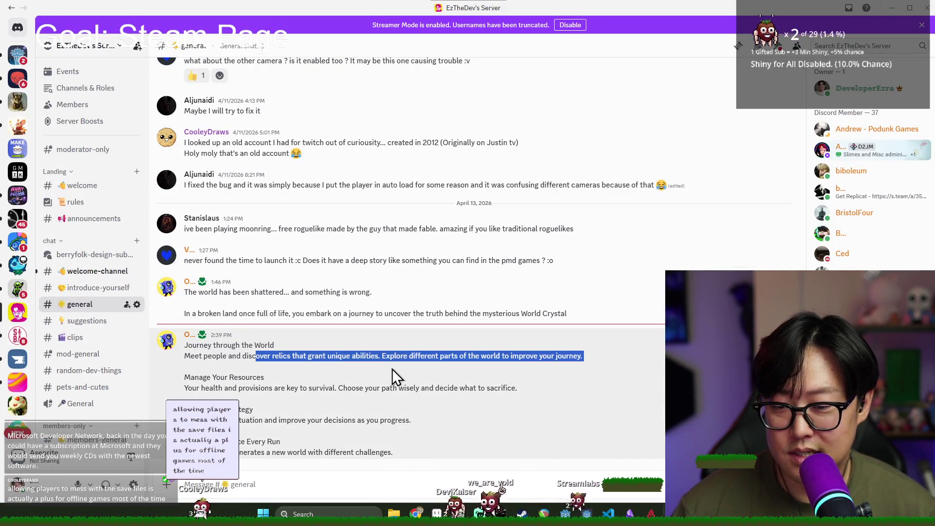
click(216, 362)
mouse_move(392, 453)
mouse_down()
mouse_move(185, 442)
mouse_move(175, 357)
mouse_move(191, 349)
mouse_up()
key(ctrl+c)
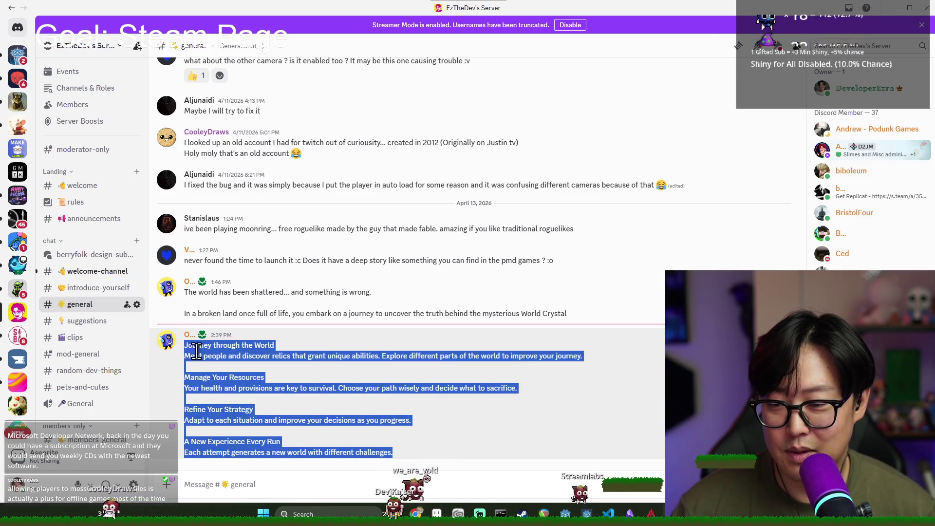
key(alt+Tab)
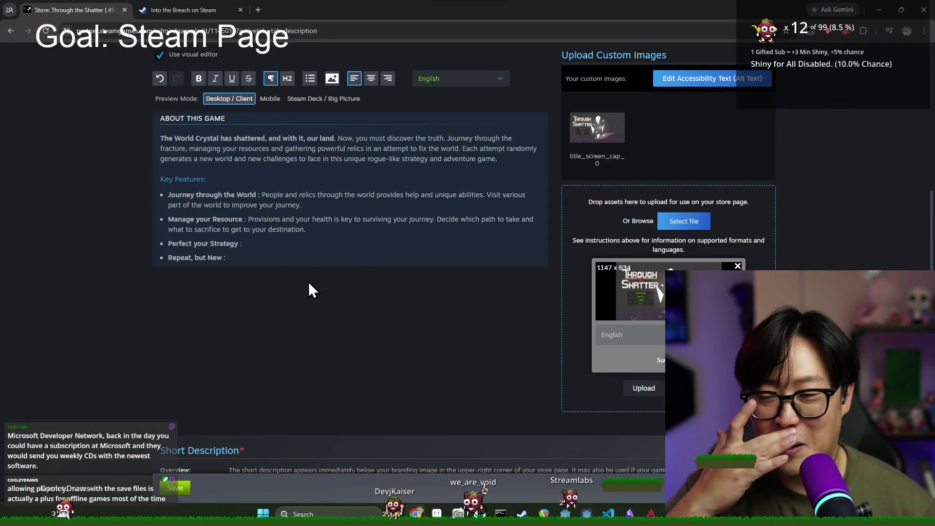
- Paste the Discord feature text as a new paragraph below the bullets and split off Manage Your Resources
click(257, 254)
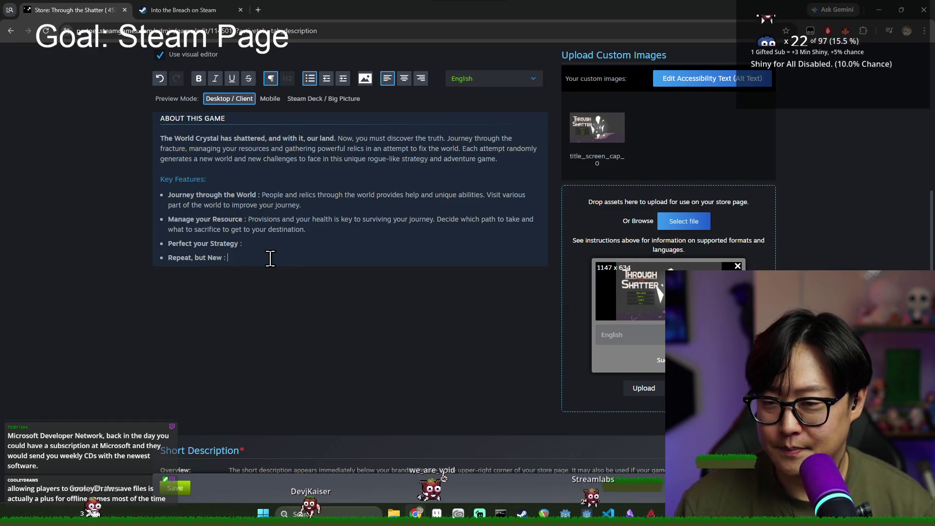
key(Return)
key(Return)
key(ctrl+v)
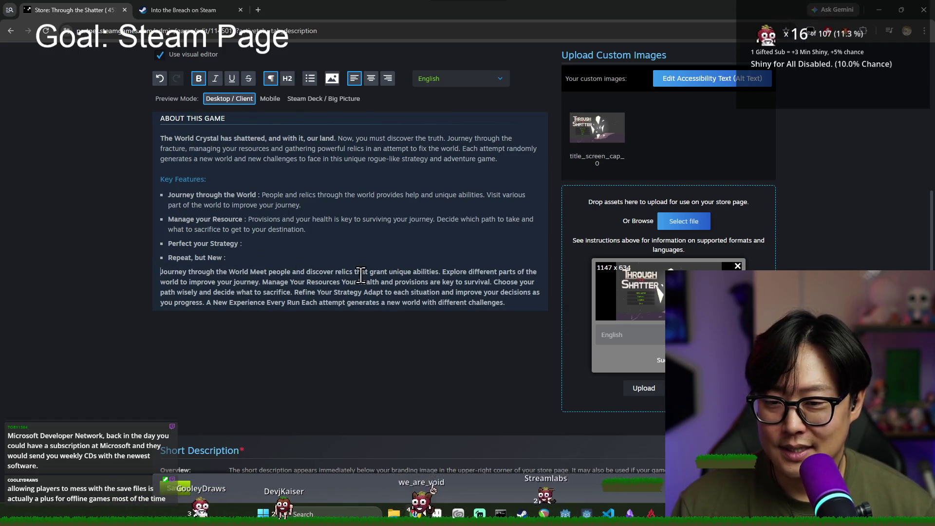
click(442, 271)
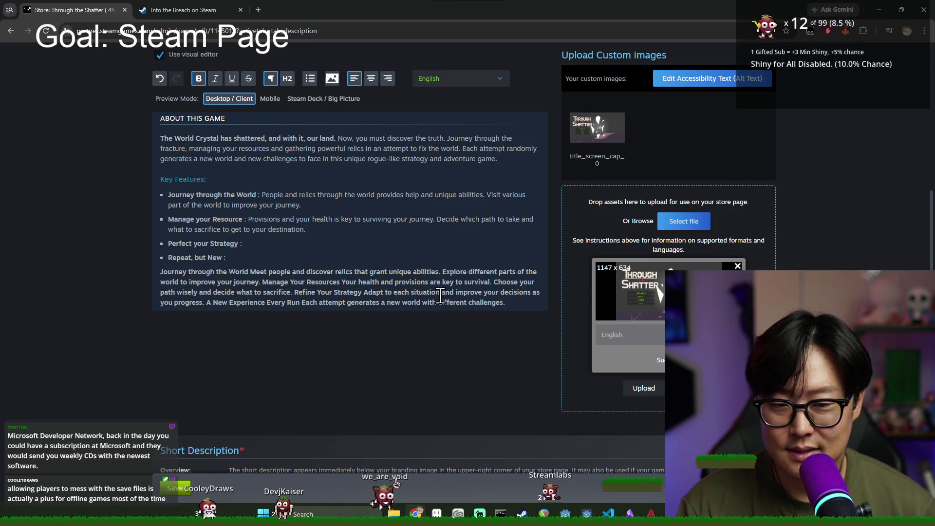
click(262, 282)
key(Return)
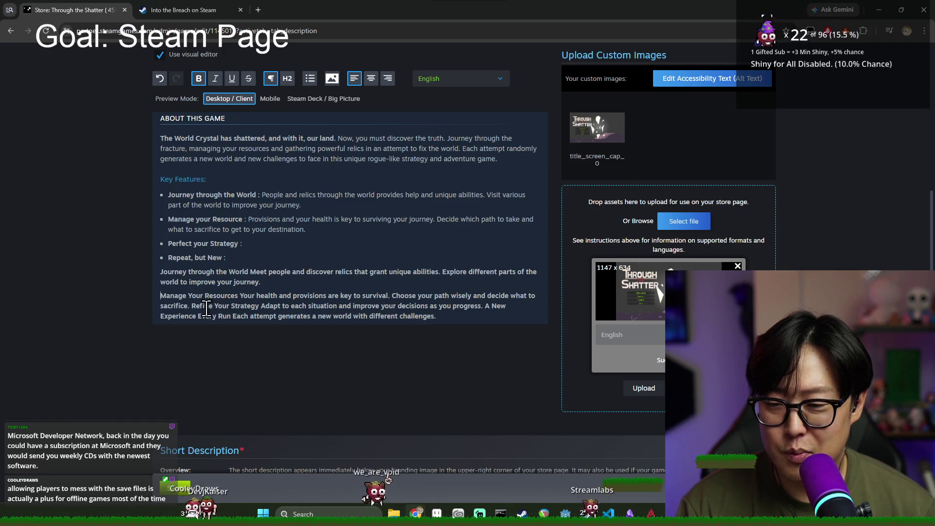
- Break Refine Your Strategy and A New Experience Every Run into their own paragraphs
click(191, 306)
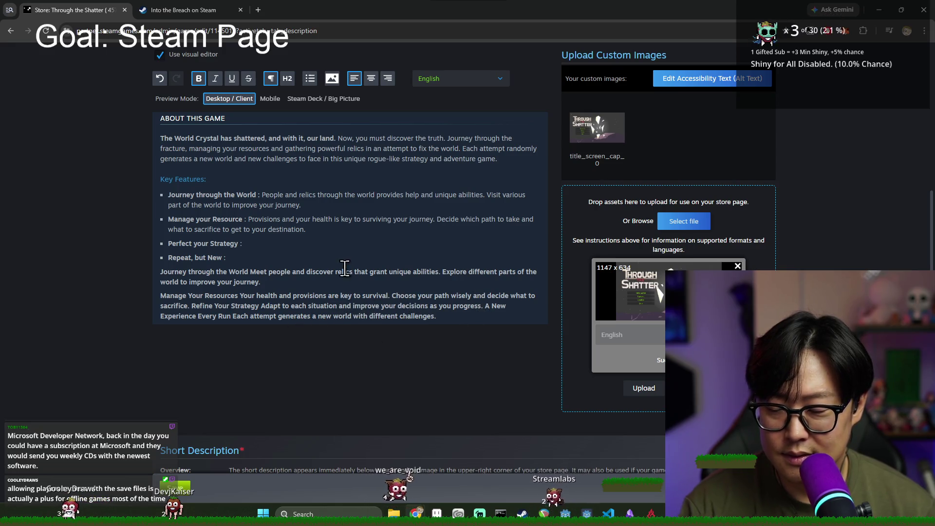
key(alt+Tab)
drag(185, 340, 399, 453)
key(ctrl+c)
key(alt+Tab)
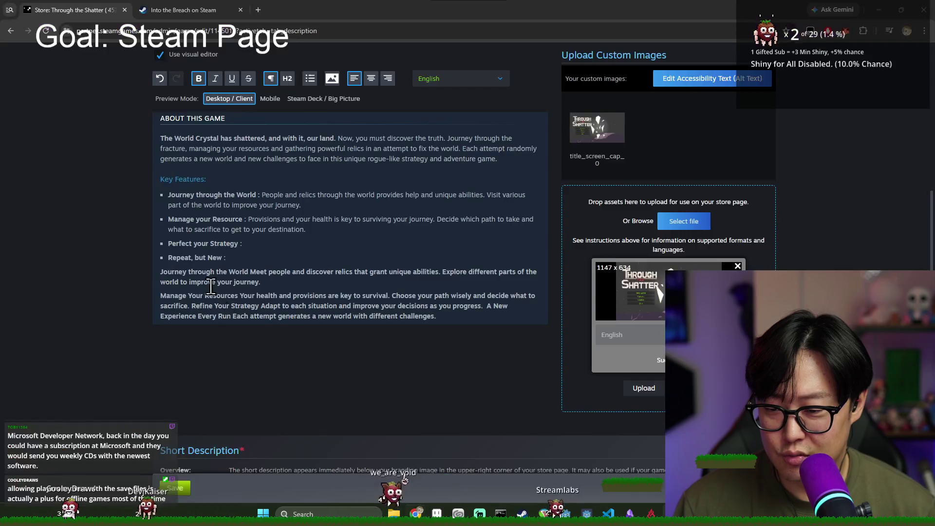
key(alt+Tab)
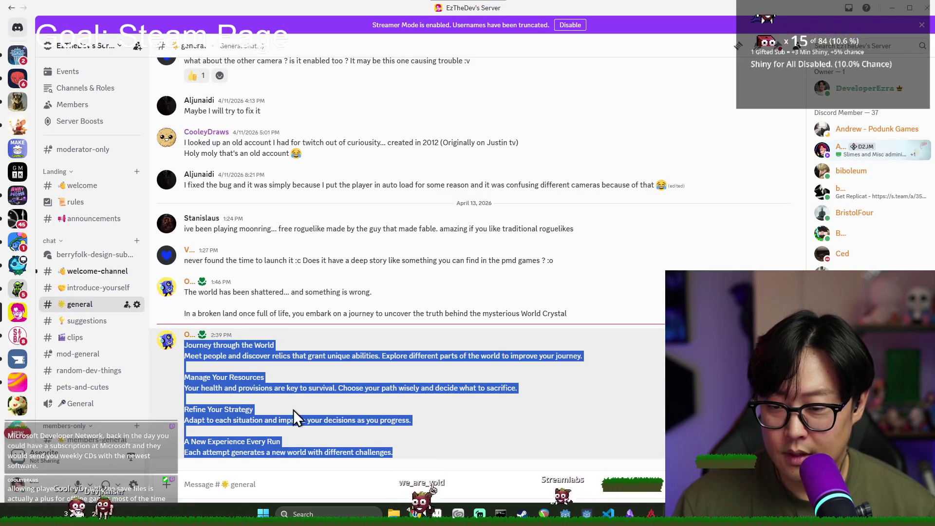
key(alt+Tab)
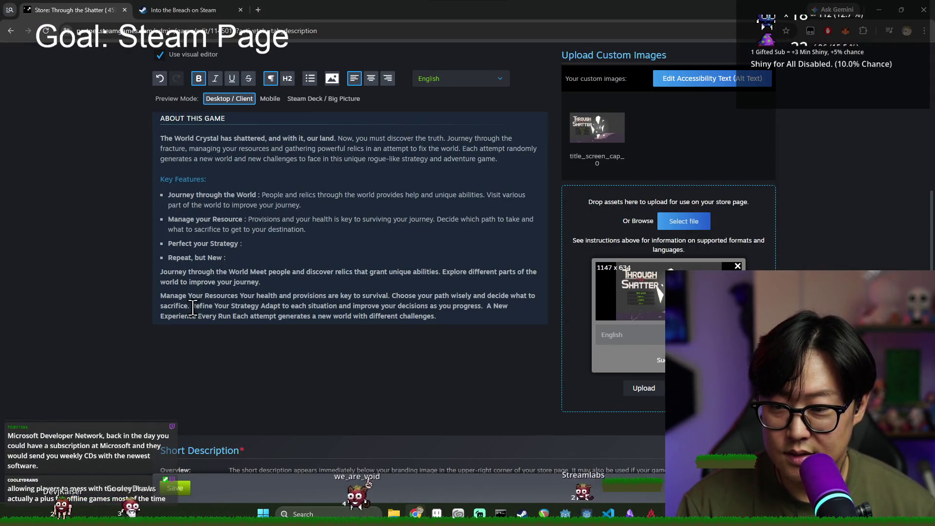
key(Return)
click(454, 320)
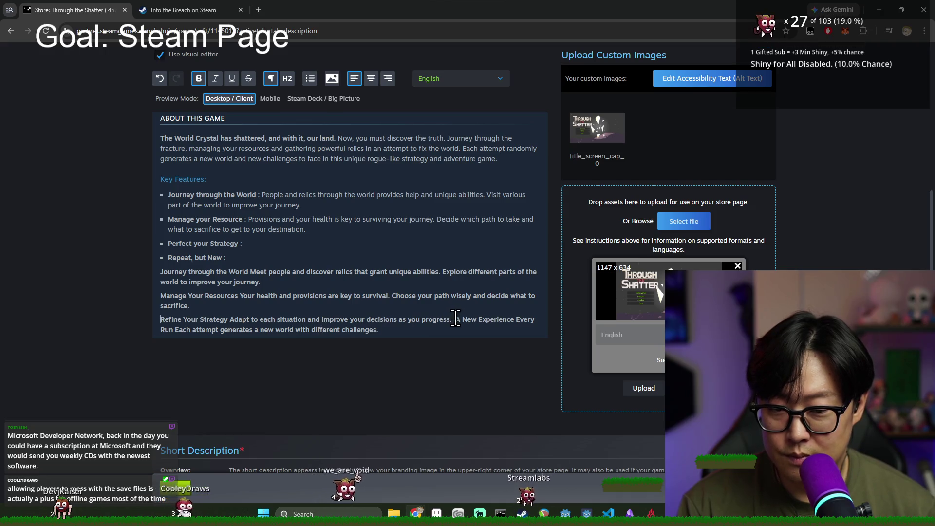
key(Return)
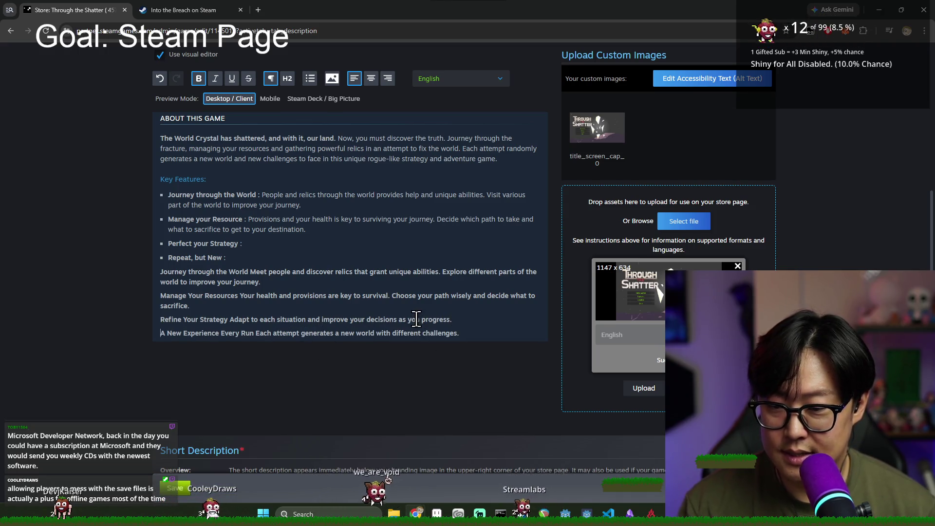
key(alt+Tab)
triple_click(339, 373)
key(alt+Tab)
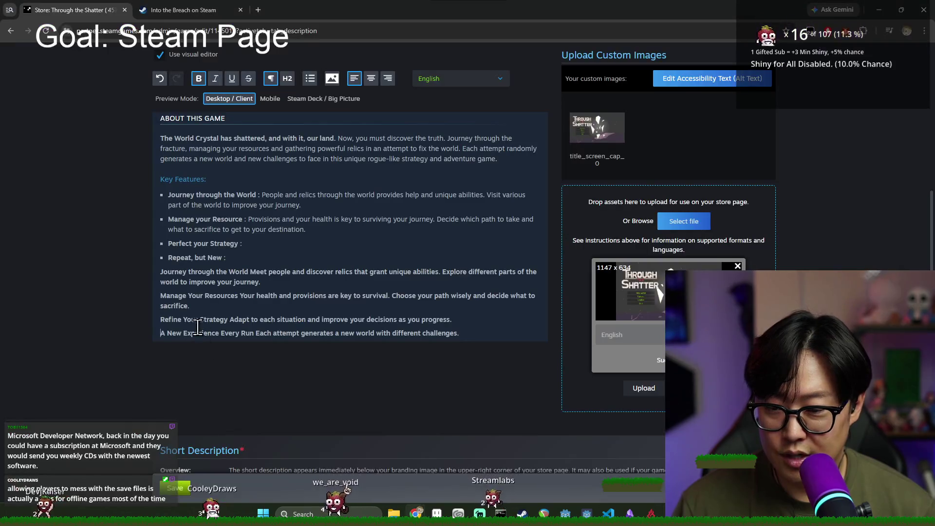
- Turn the four pasted feature paragraphs into bullets and delete the old placeholder bullets
mouse_move(161, 272)
mouse_down()
mouse_move(184, 300)
mouse_move(460, 335)
mouse_up()
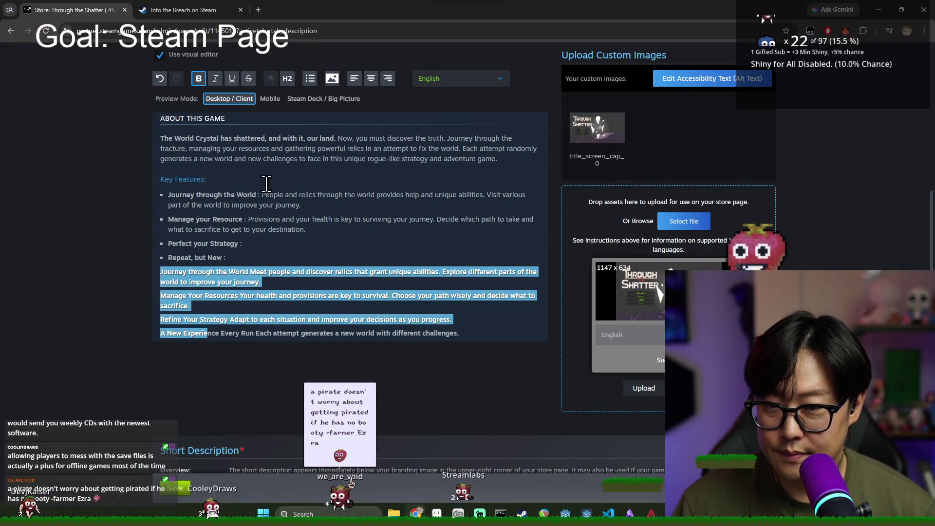
click(310, 79)
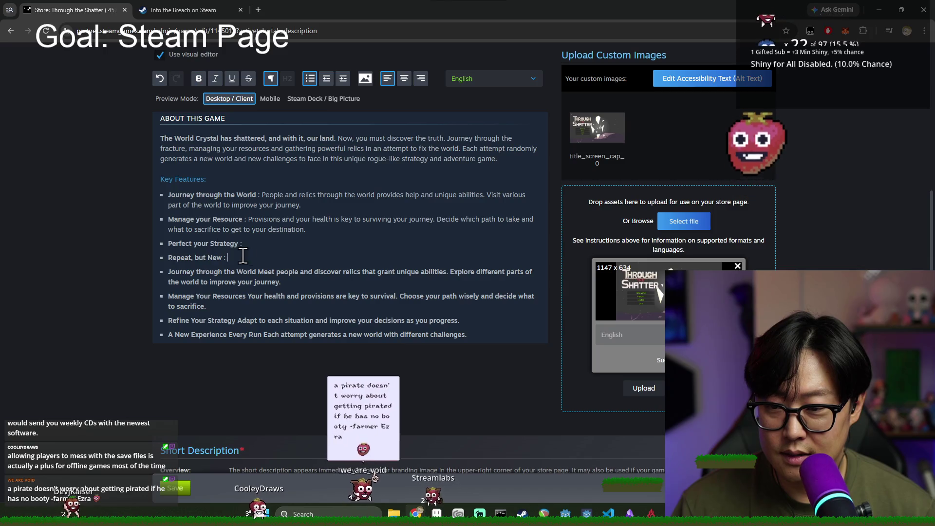
drag(168, 272, 150, 203)
key(BackSpace)
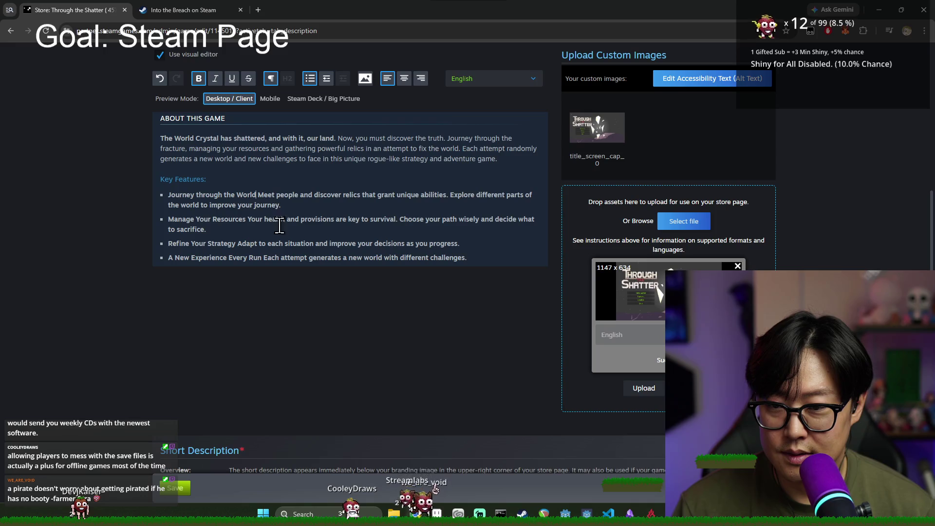
- Unbold the Journey through the World and Manage Your Resources descriptions and add colons after both titles
shift+click(281, 205)
key(ctrl+b)
click(271, 208)
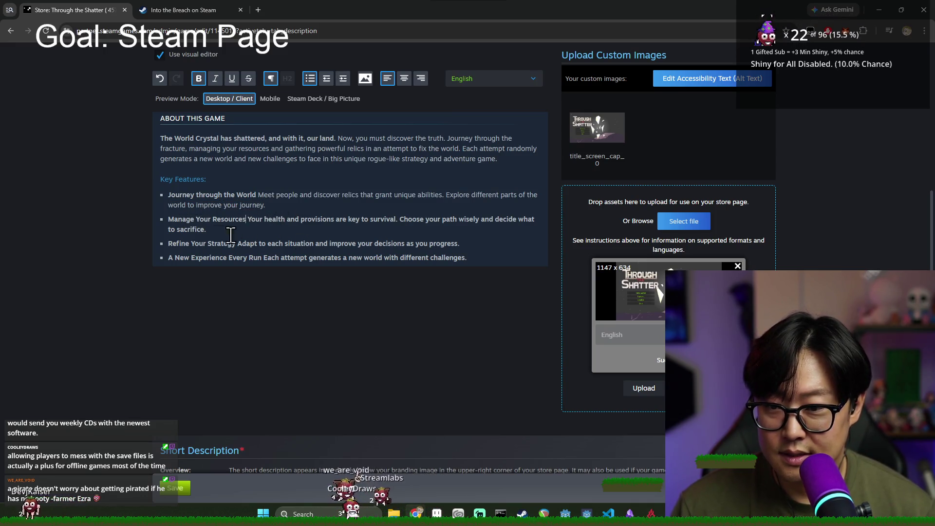
drag(247, 219, 207, 230)
key(ctrl+b)
click(259, 196)
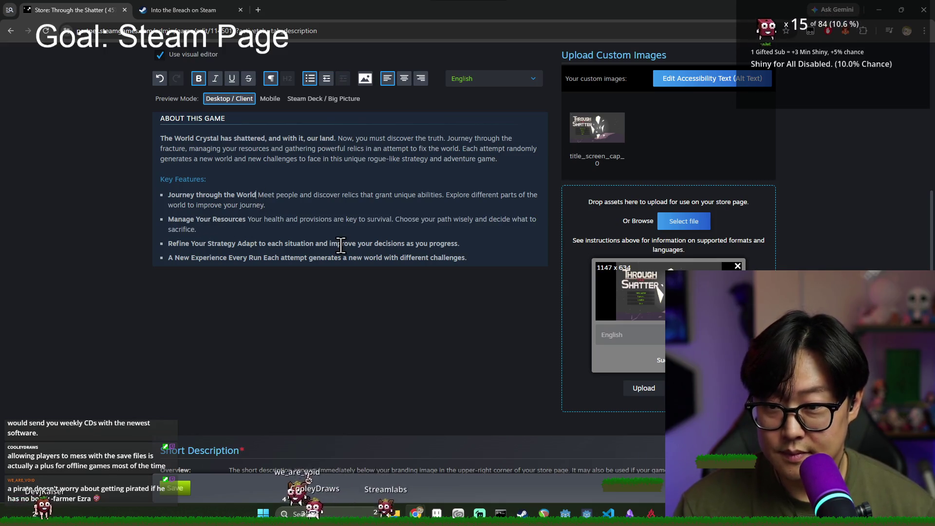
text(:)
key(Delete)
key(Down)
key(Down)
text(:)
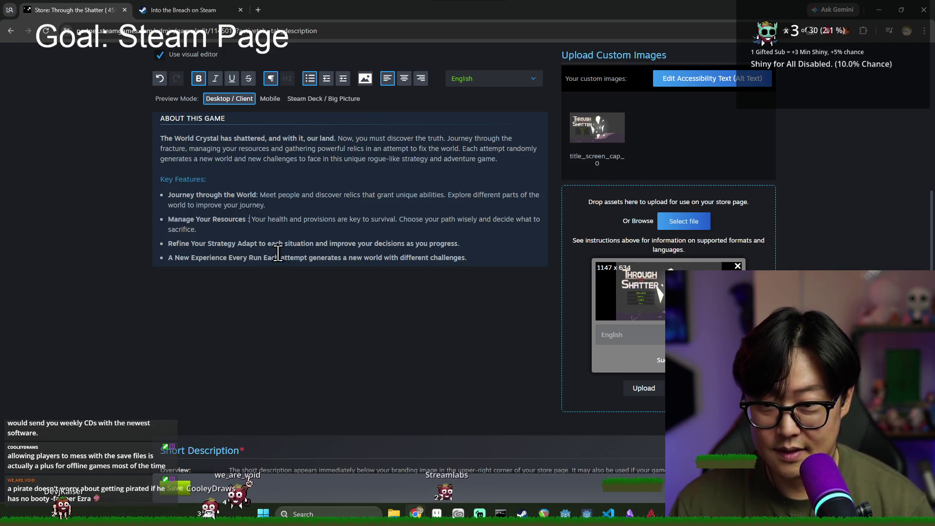
- Add colons after Refine Your Strategy and A New Experience Every Run, and unbold their descriptions
click(256, 195)
click(197, 229)
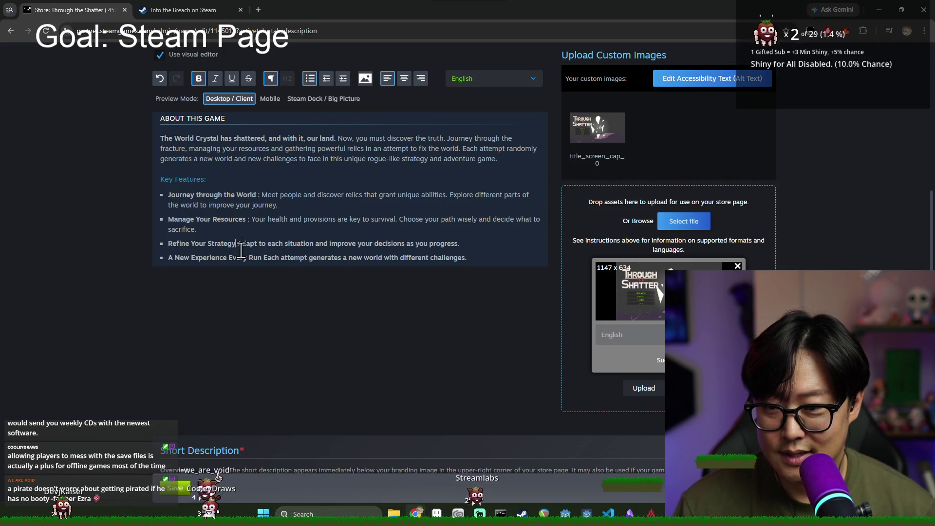
key(Down)
key(ctrl+Right)
key(ctrl+Right)
text(:)
key(shift+End)
key(ctrl+b)
key(Up)
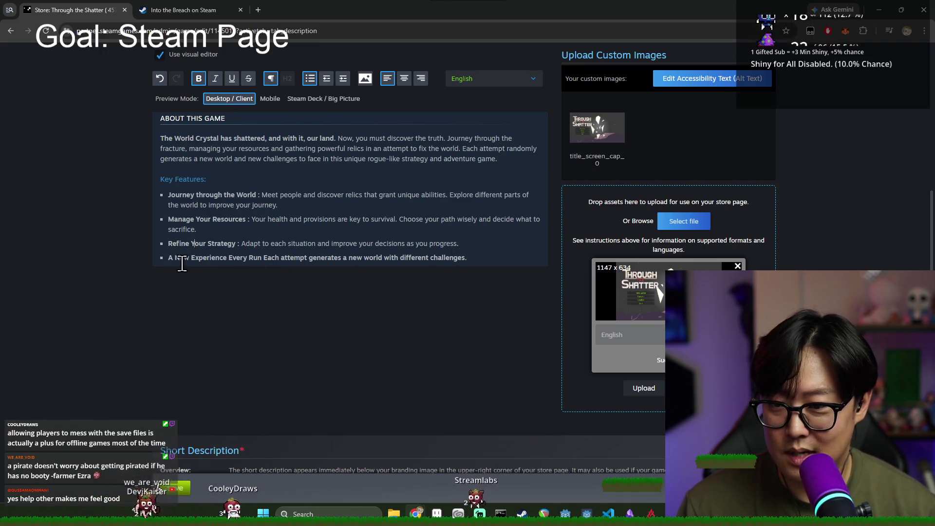
shift+click(261, 257)
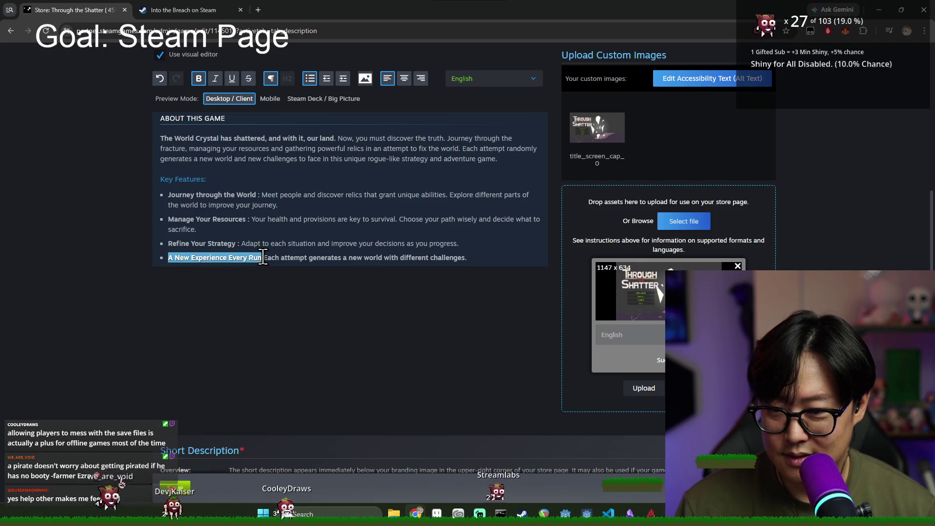
key(Right)
text(:)
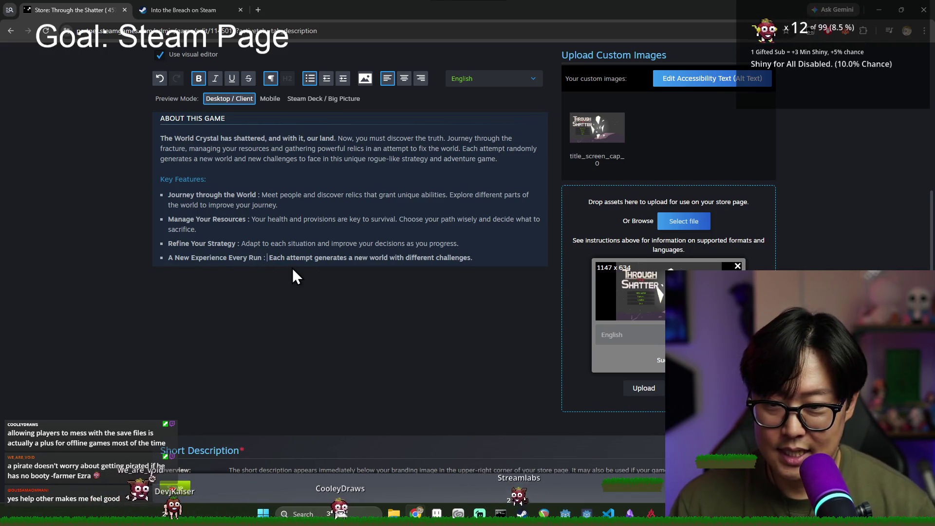
shift+click(474, 257)
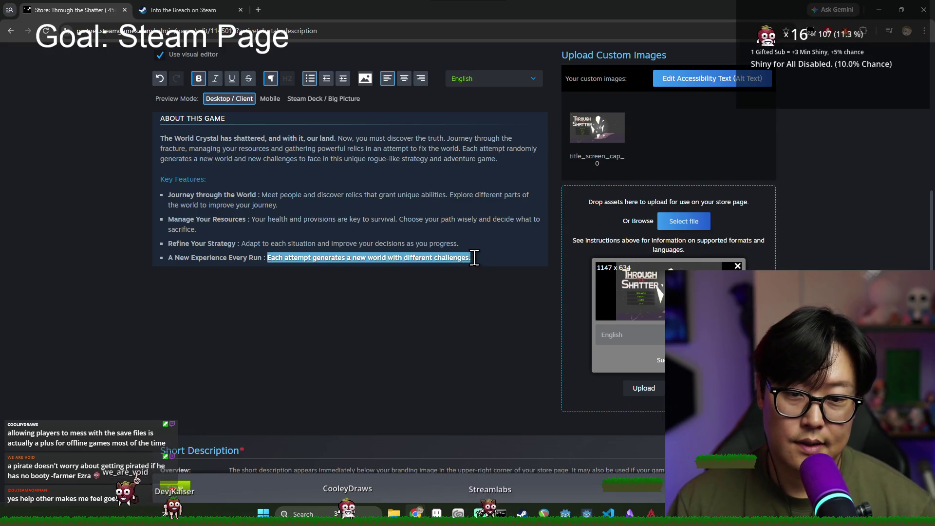
key(ctrl+b)
click(282, 298)
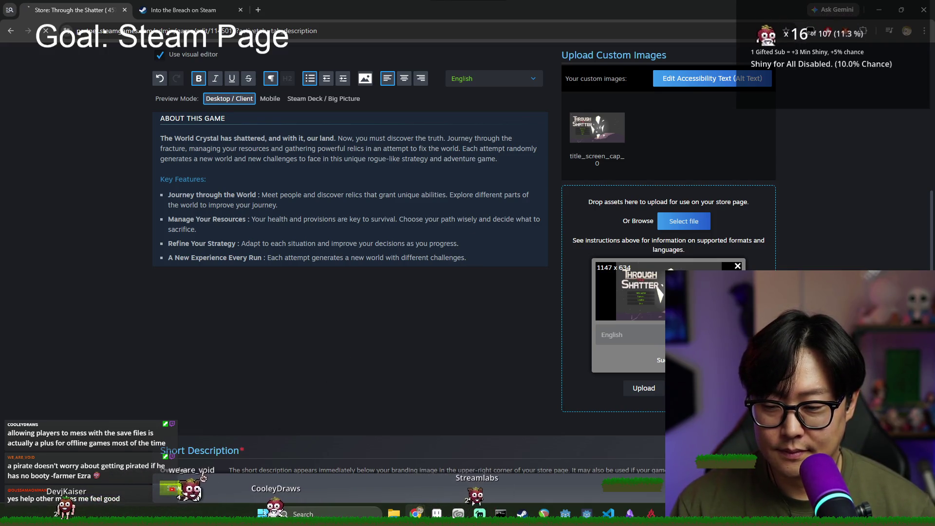
key(alt+Tab)
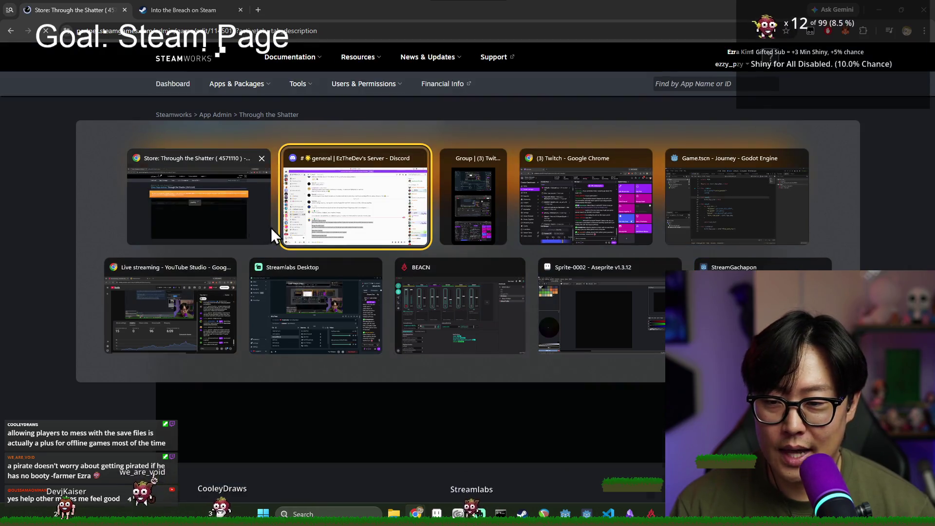
- Switch to the Godot editor and run the Journey project with F5
key(shift+Tab)
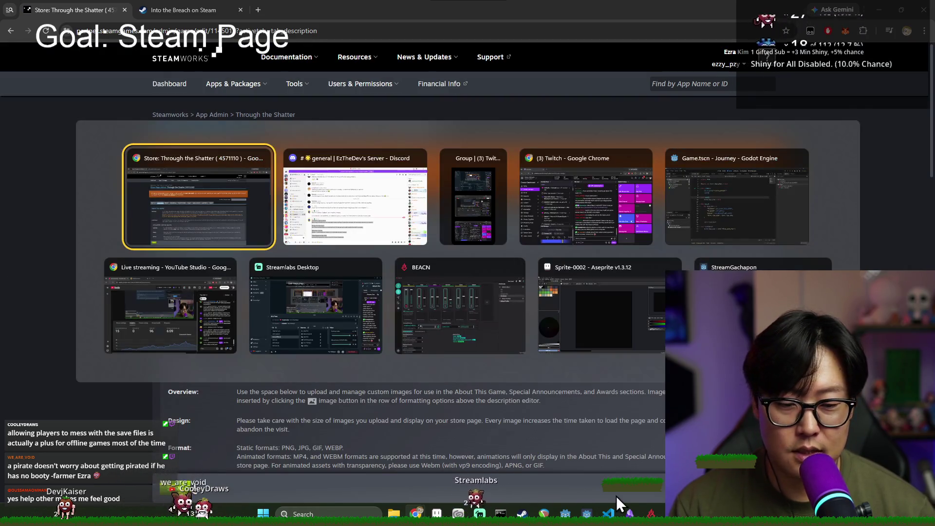
click(564, 514)
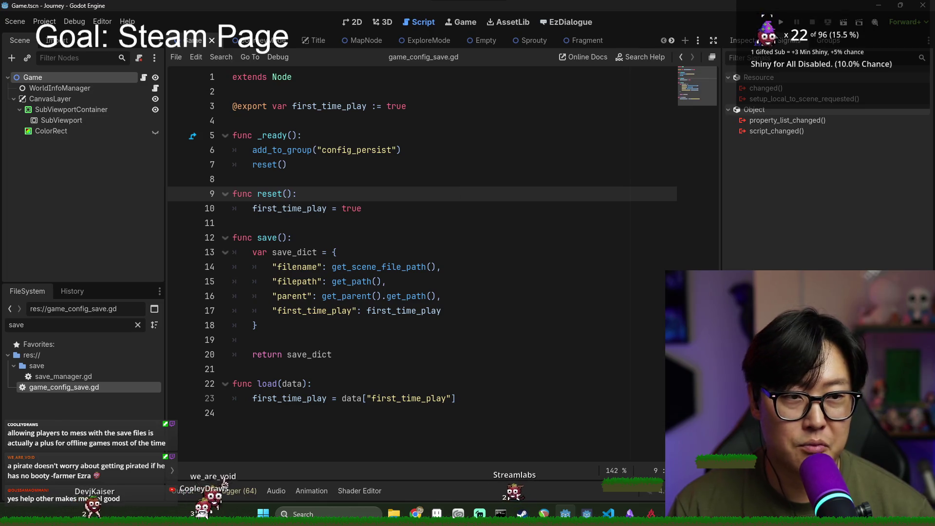
key(F5)
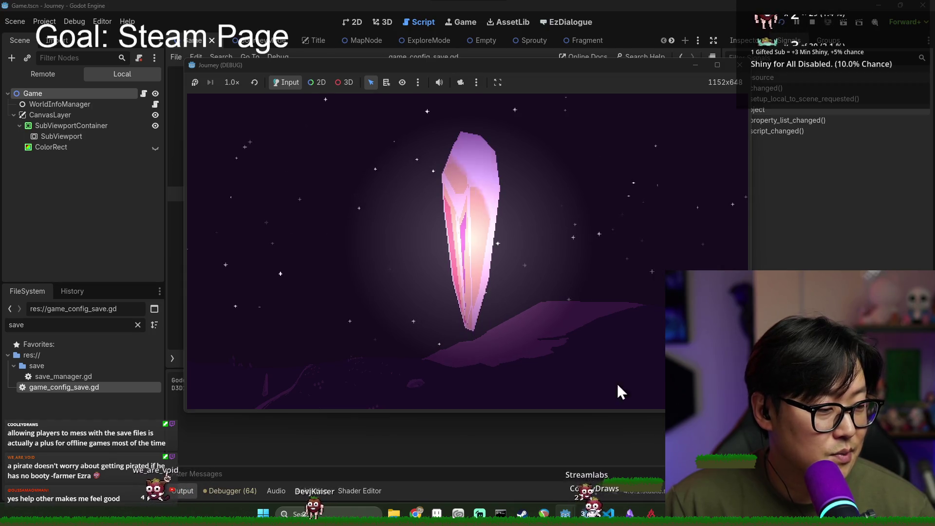
- Shatter the intro crystal, then choose New Game on the Through the Shatter title menu
click(435, 226)
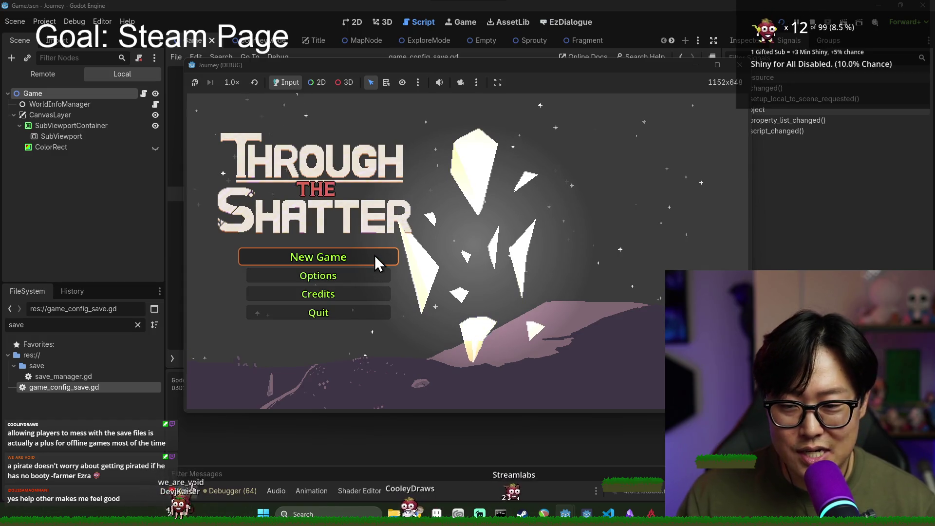
click(373, 256)
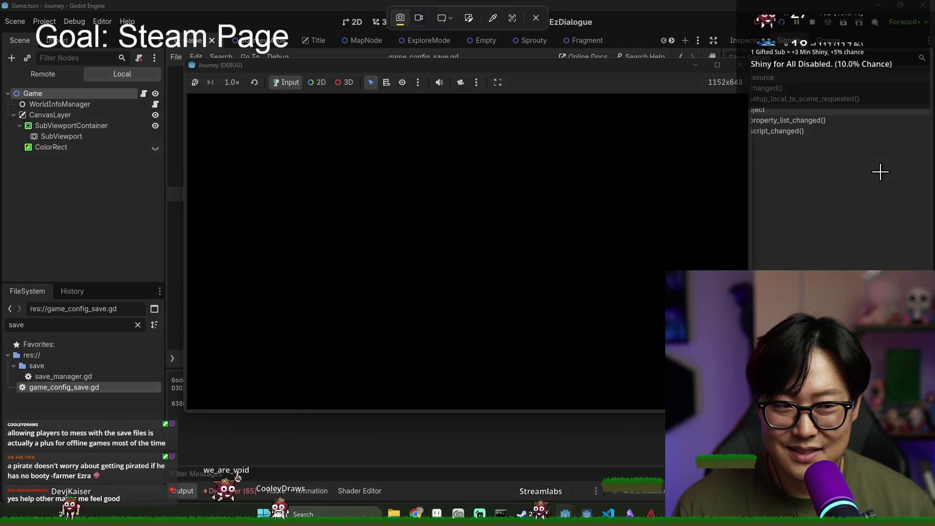
- Cancel the first capture, then dismiss the tutorial and move the character on the map
key(super+shift+s)
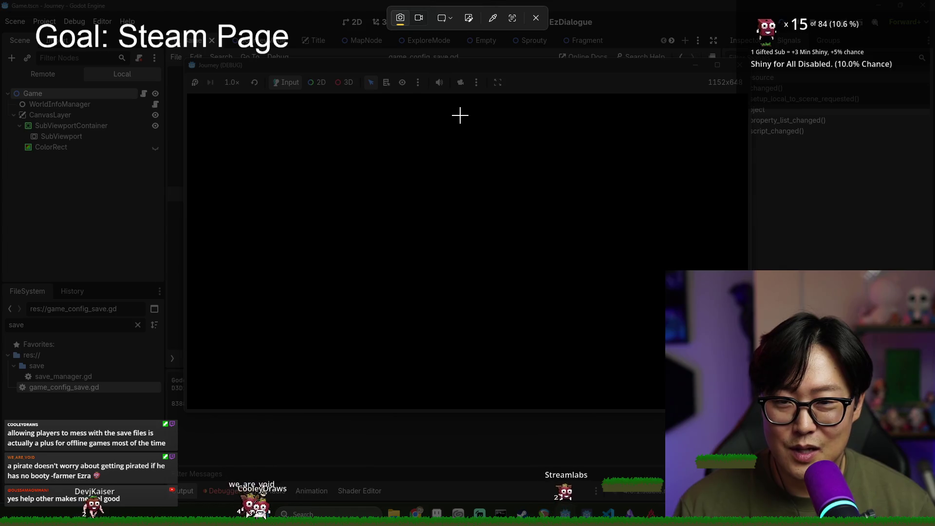
key(Escape)
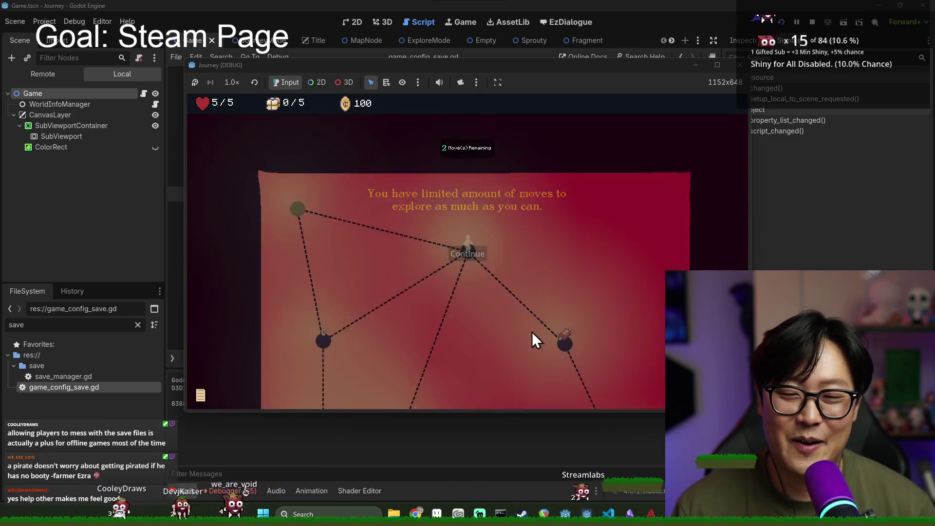
click(563, 345)
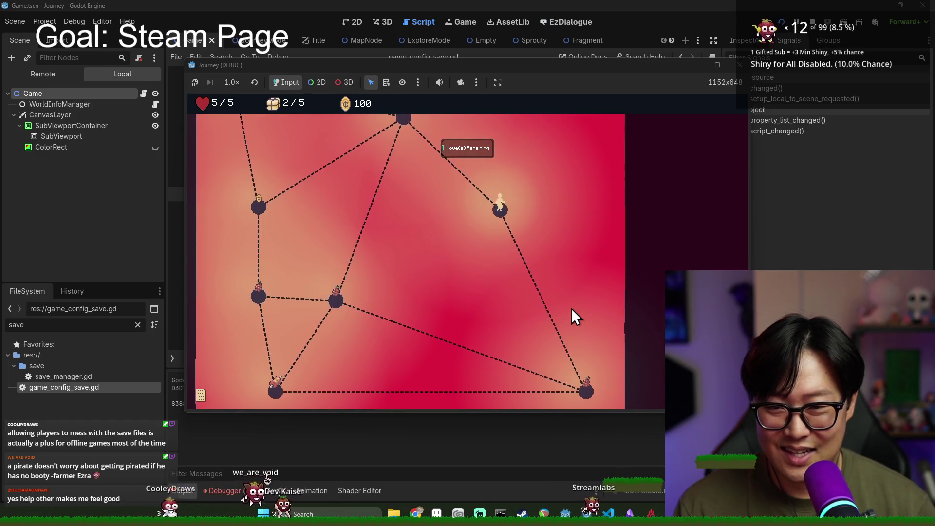
key(super)
key(super)
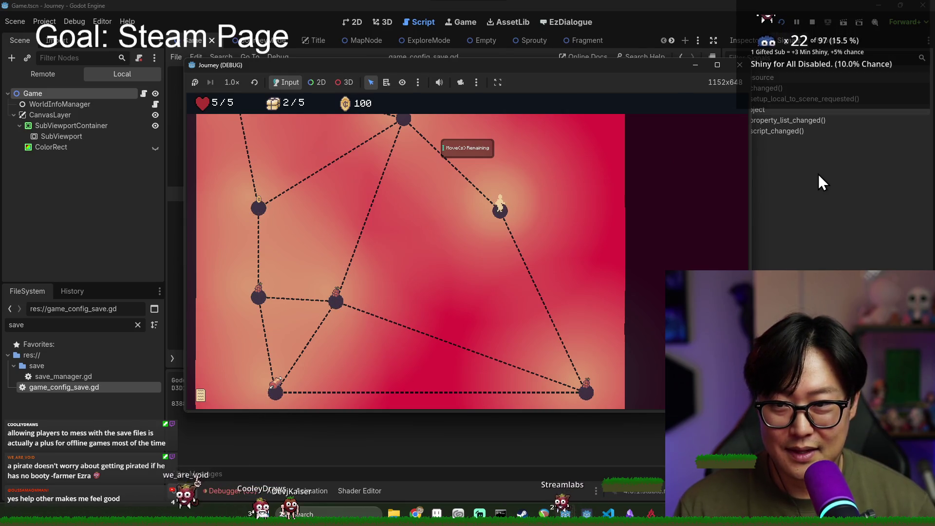
- Snip the game window's overworld map and bring up the Save As dialog
key(super+shift+s)
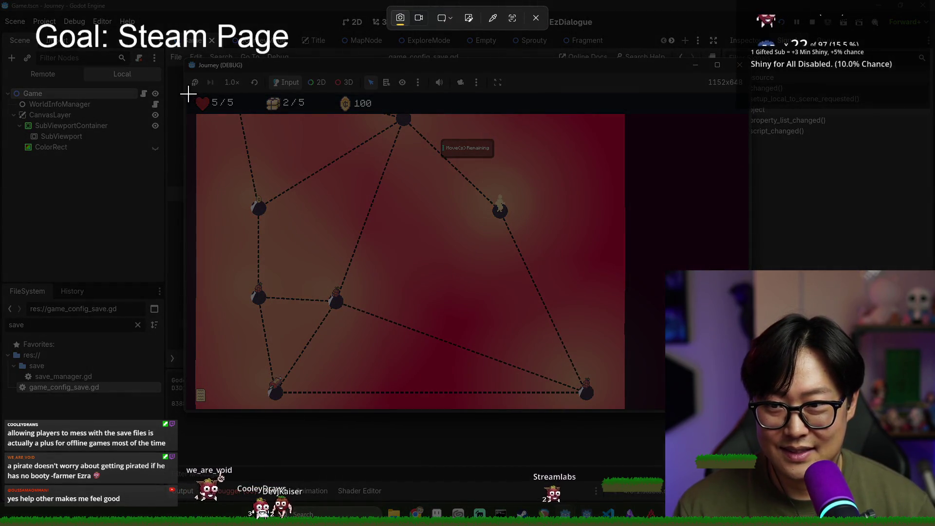
mouse_move(186, 92)
mouse_down()
mouse_move(447, 247)
mouse_move(626, 407)
mouse_move(748, 410)
mouse_up()
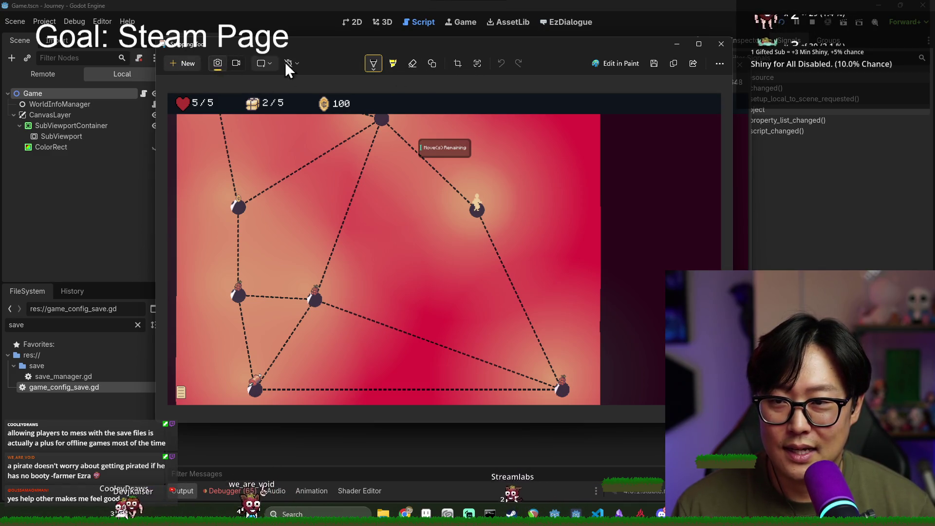
click(652, 64)
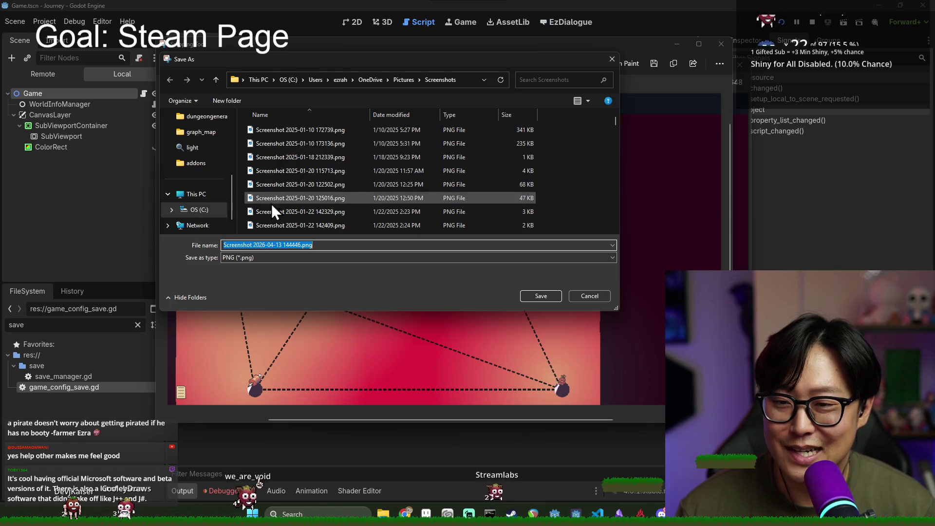
- Browse the Save As dialog to Documents > journey > project_management > Promotional
scroll(199, 195, down, 1)
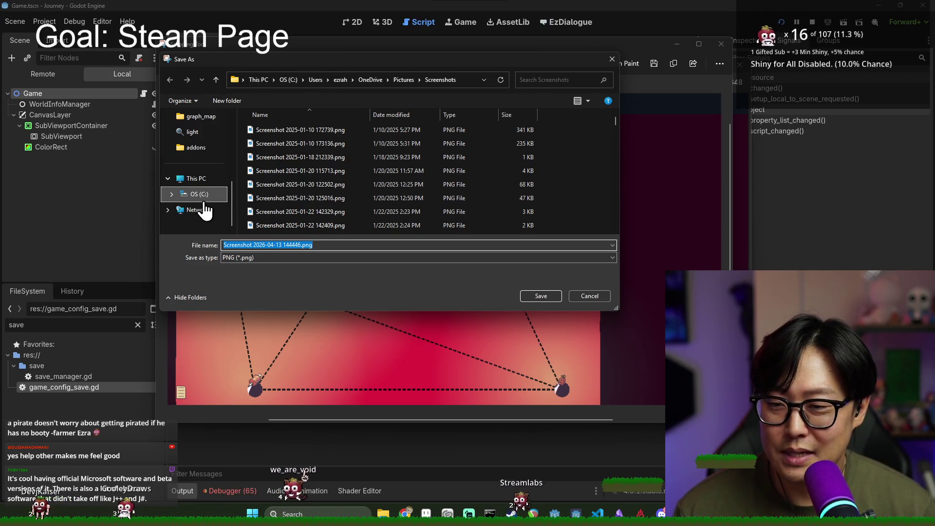
click(201, 195)
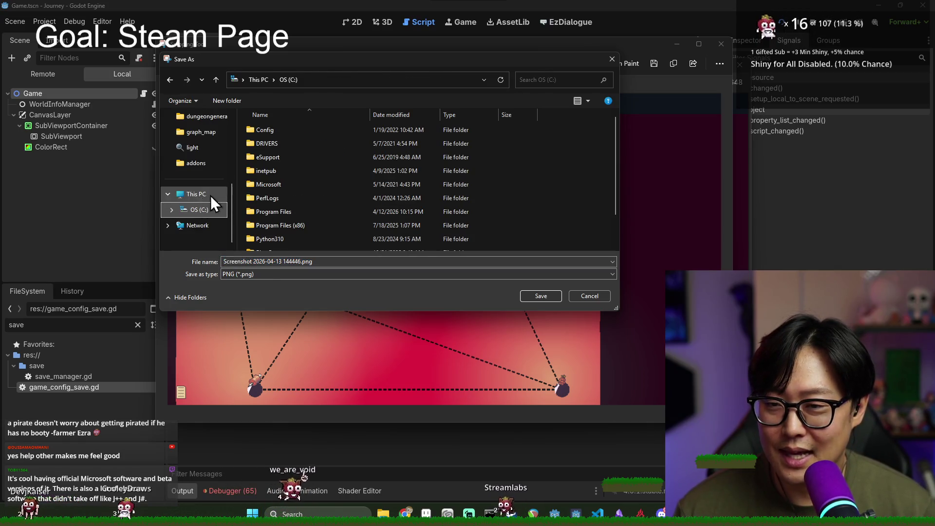
click(276, 197)
scroll(195, 155, up, 5)
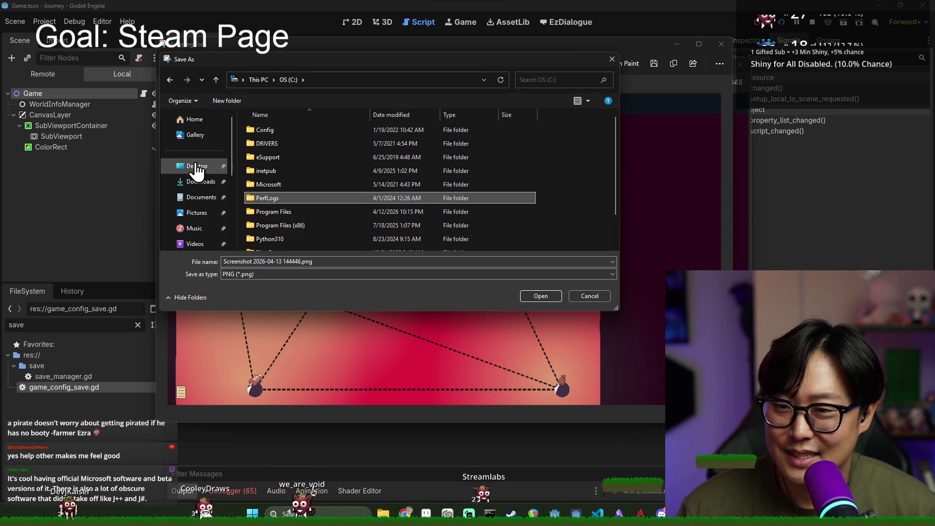
click(222, 188)
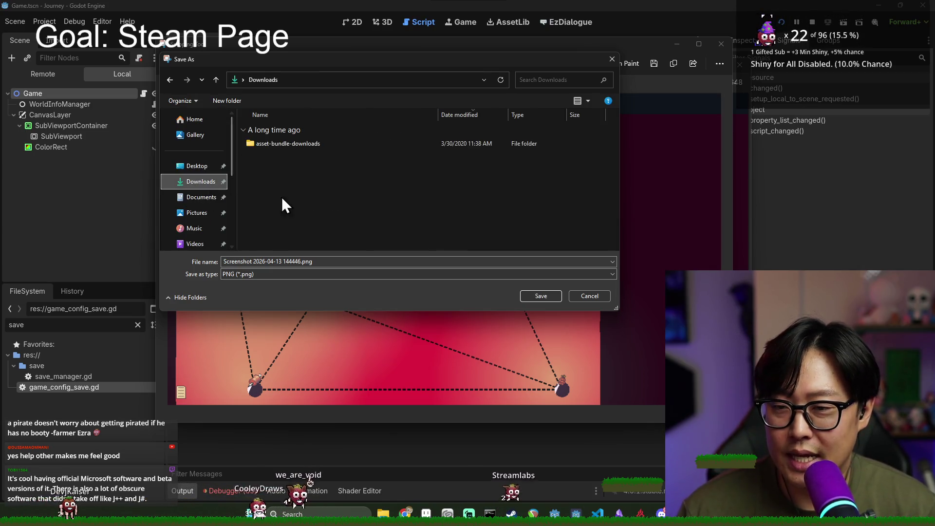
click(214, 197)
click(334, 170)
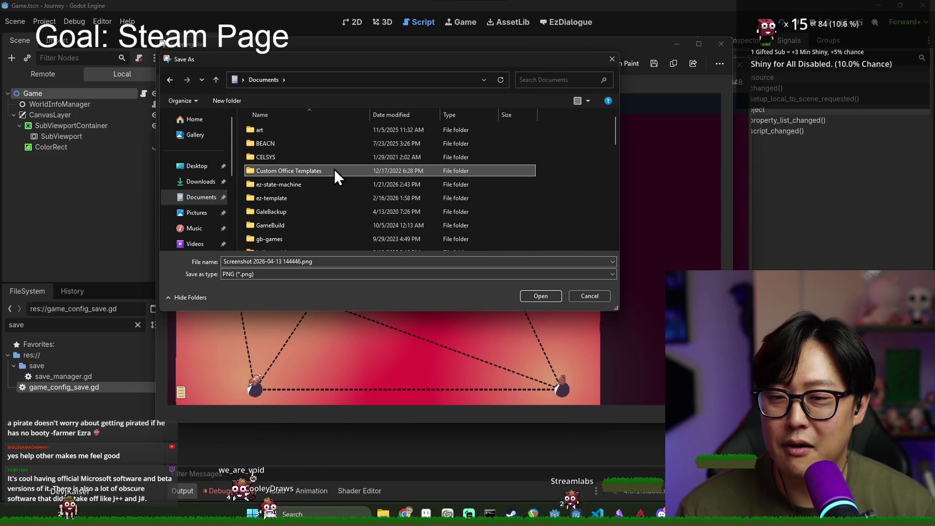
key(j)
key(Return)
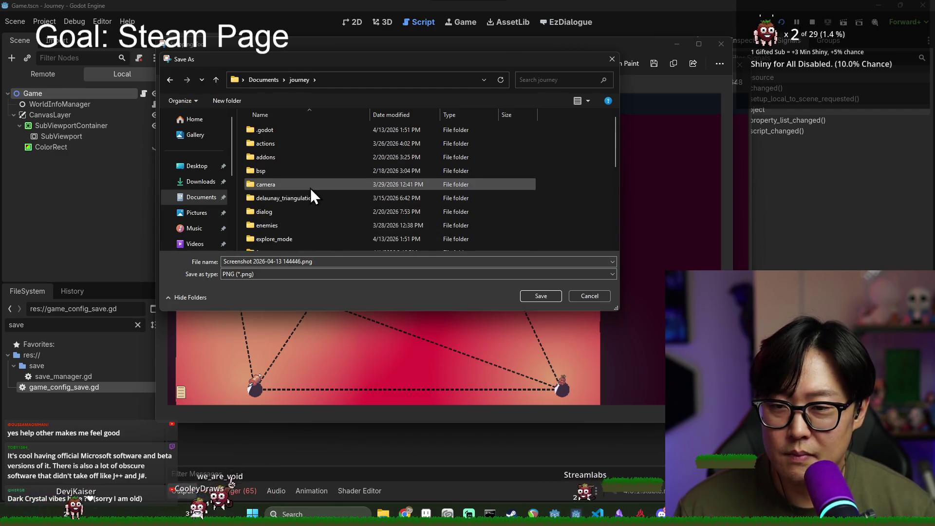
scroll(309, 166, down, 5)
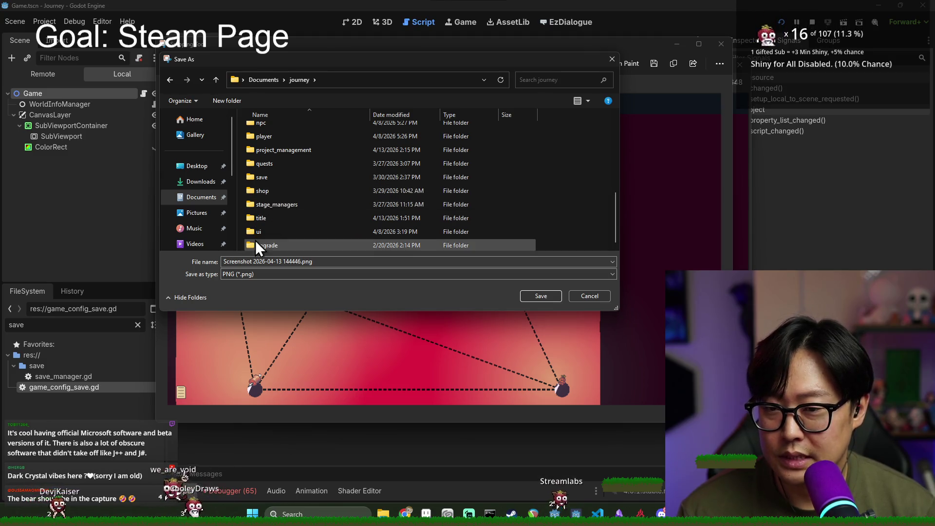
click(272, 194)
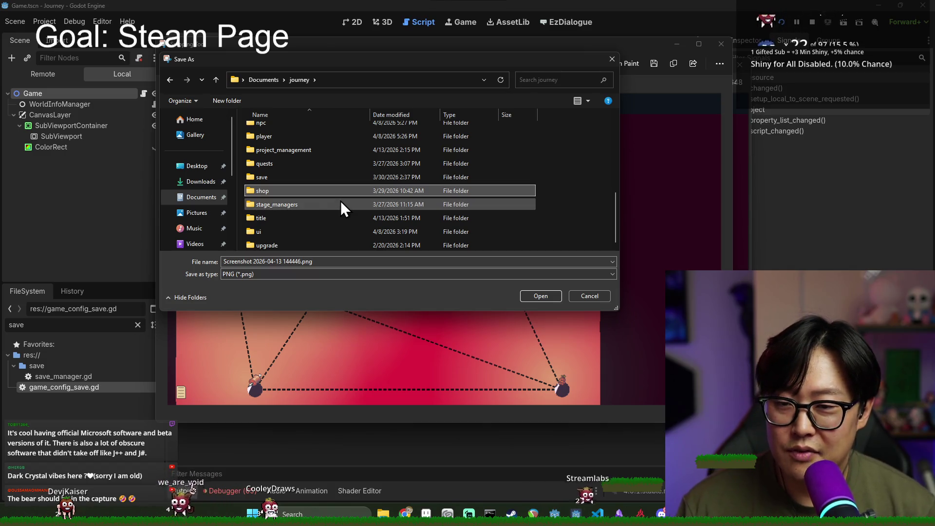
click(288, 151)
double_click(287, 156)
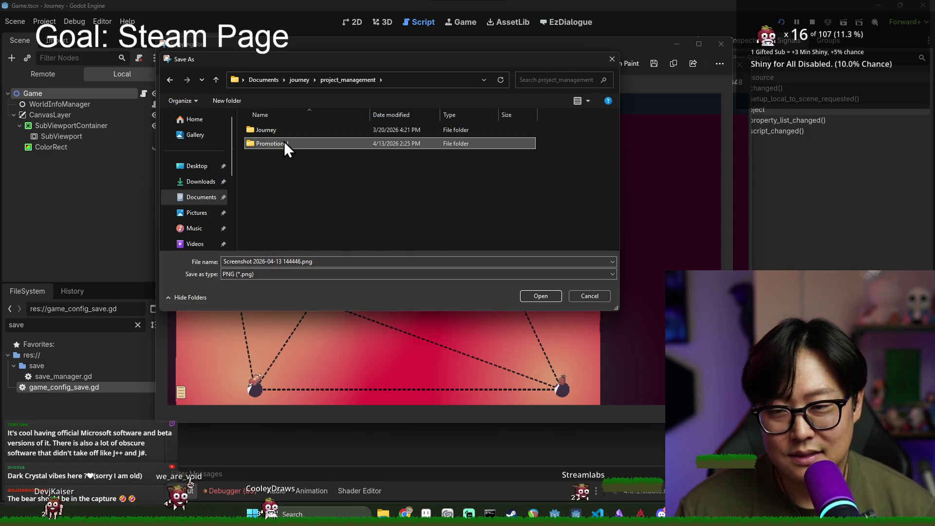
double_click(285, 141)
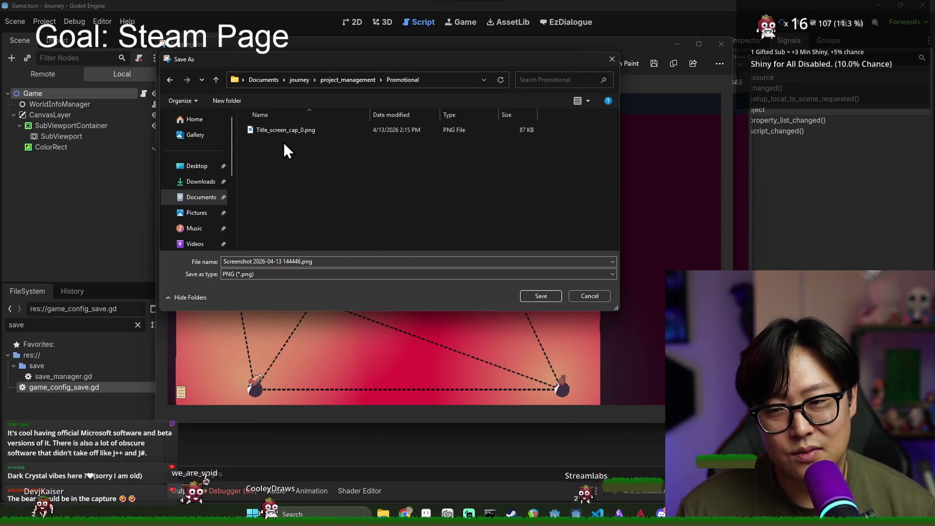
- Rename the capture to exploration_mode_0.png and save it
double_click(270, 261)
drag(256, 263, 222, 262)
text(exploration_mode)
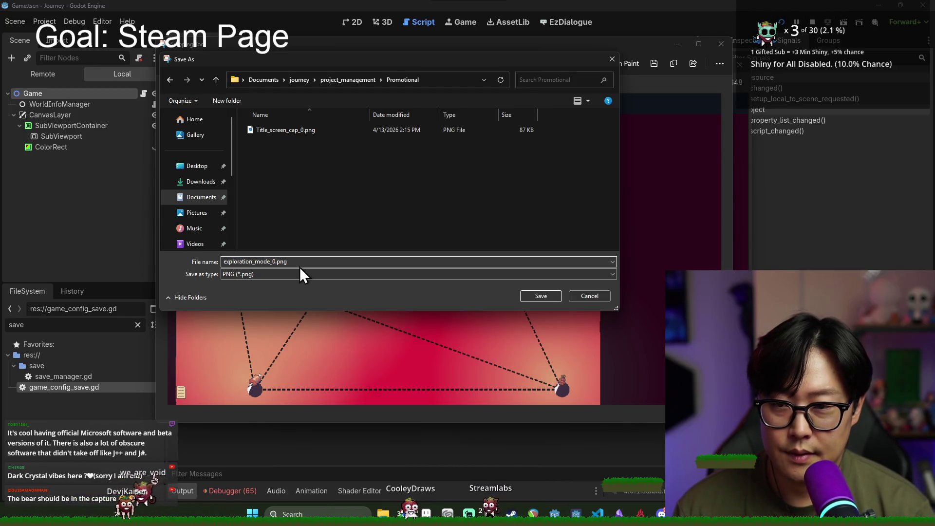
click(542, 294)
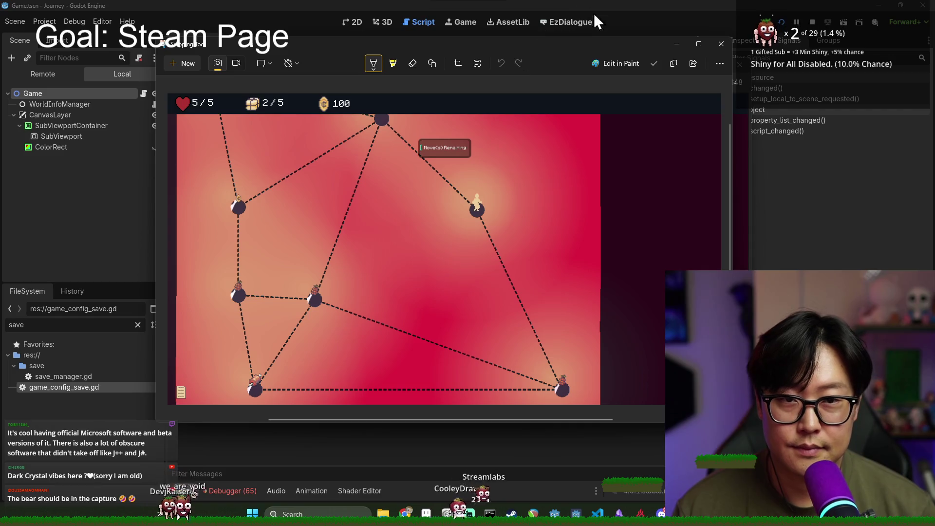
key(alt+Tab)
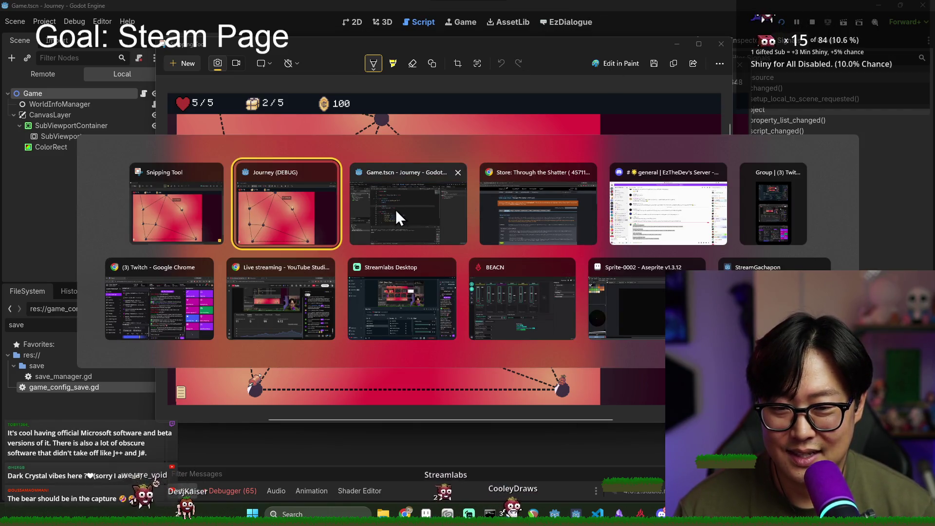
- Upload exploration_mode_0.png through the store page's Upload Custom Images box
click(571, 221)
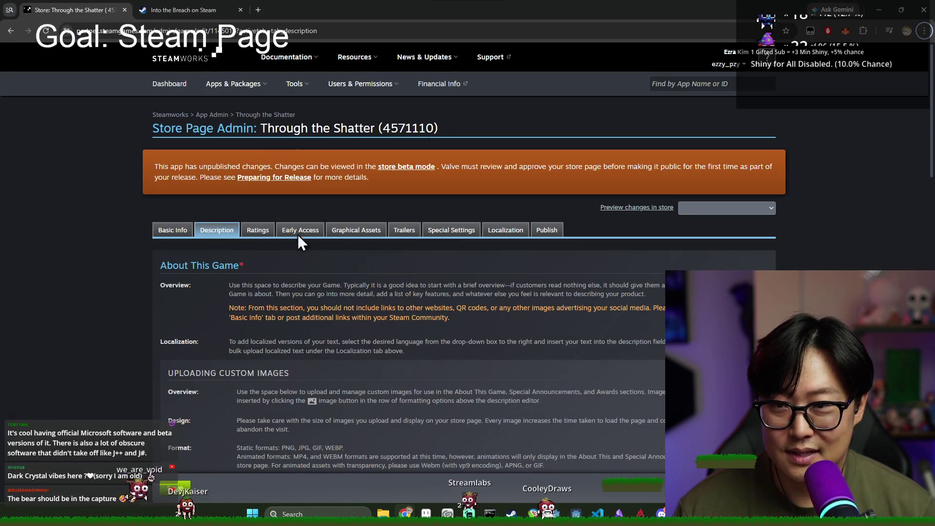
scroll(287, 210, down, 5)
scroll(587, 305, down, 5)
click(688, 268)
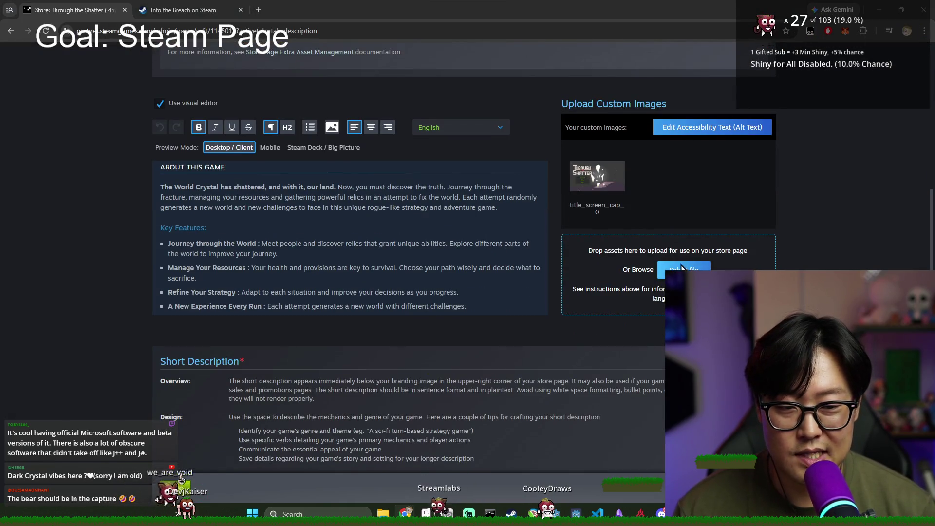
double_click(144, 81)
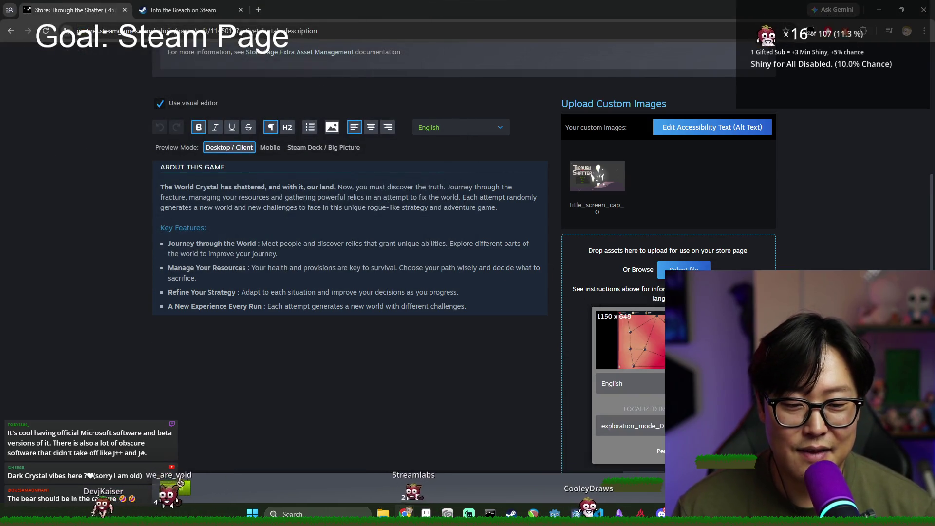
scroll(349, 243, down, 3)
click(649, 340)
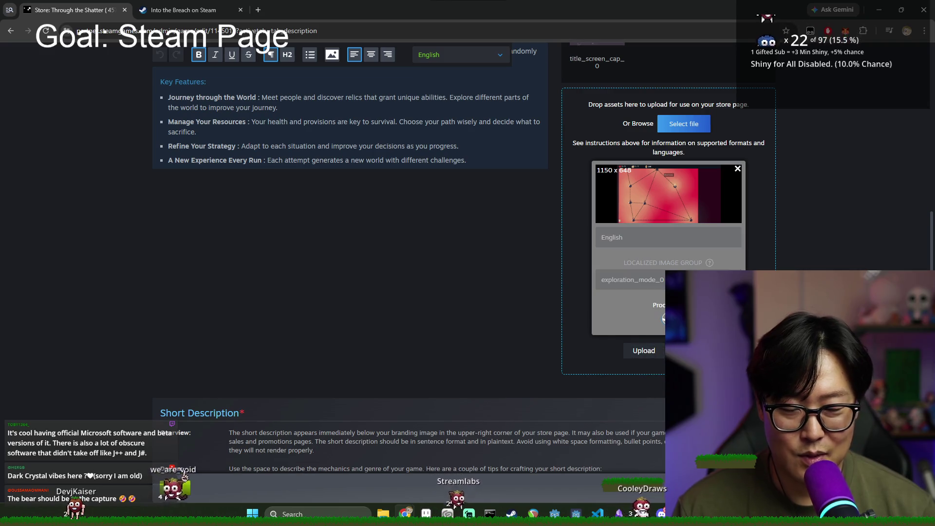
scroll(643, 274, up, 3)
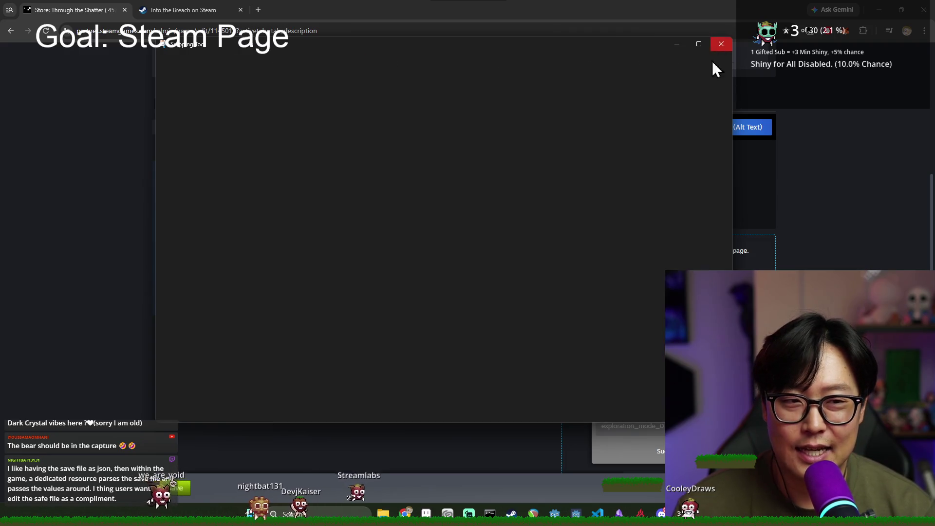
- Close the screenshot window and bring the running Journey game back to the front
click(720, 45)
key(alt+Tab)
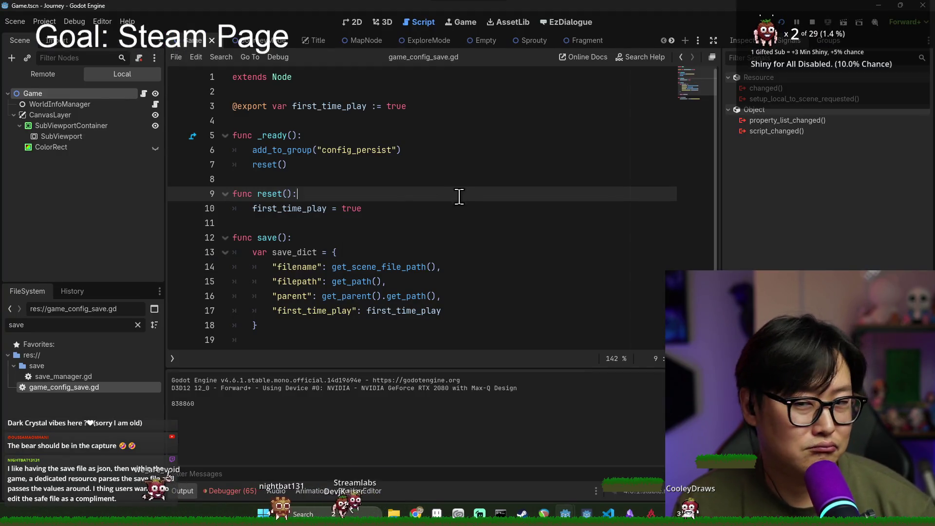
key(alt+Tab)
click(447, 241)
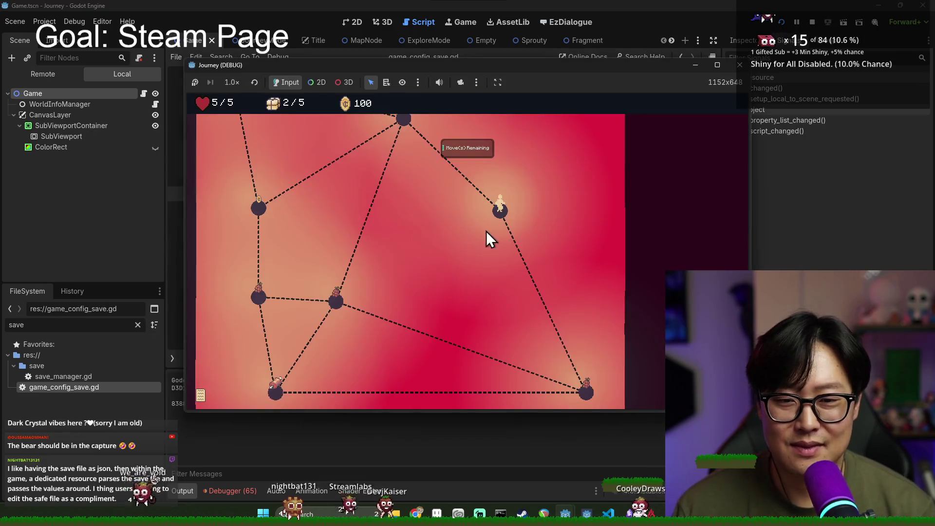
- Walk the character across the map nodes, dismissing the provision and exit messages, then start a capture
click(585, 395)
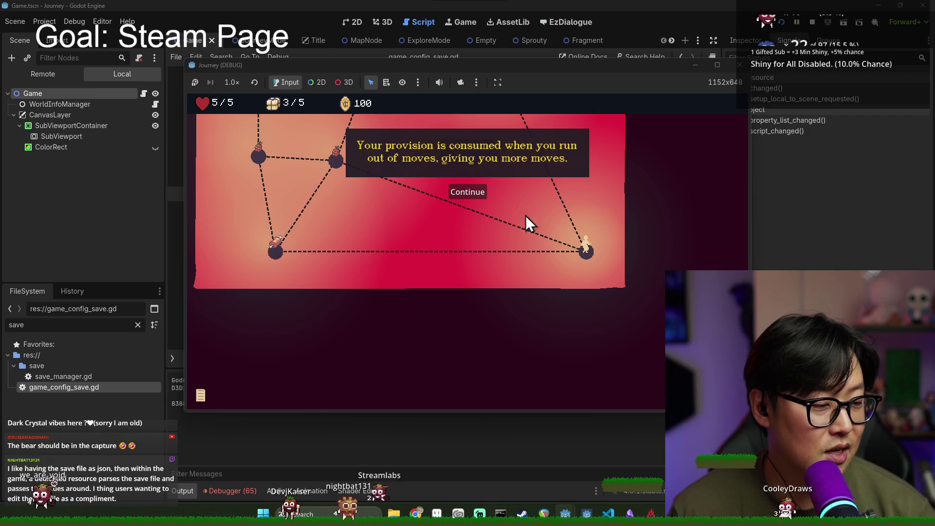
click(481, 193)
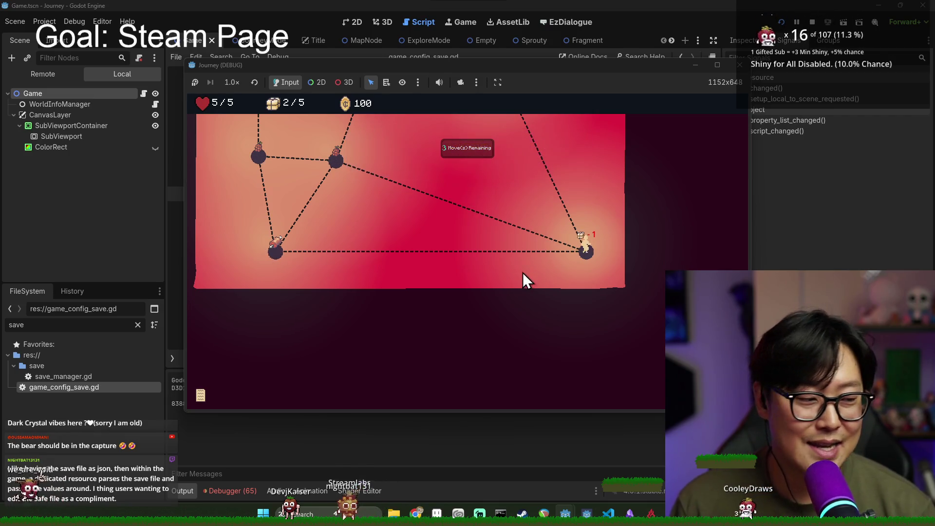
click(340, 174)
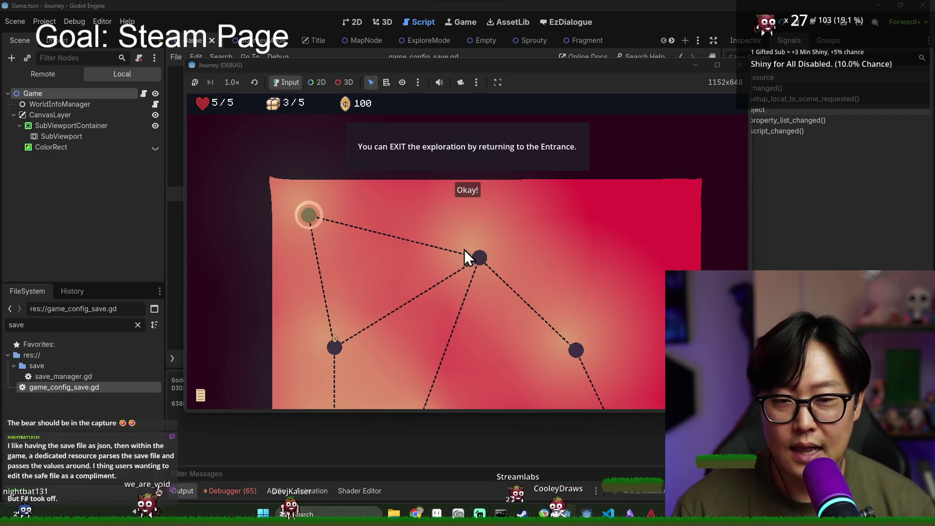
click(464, 189)
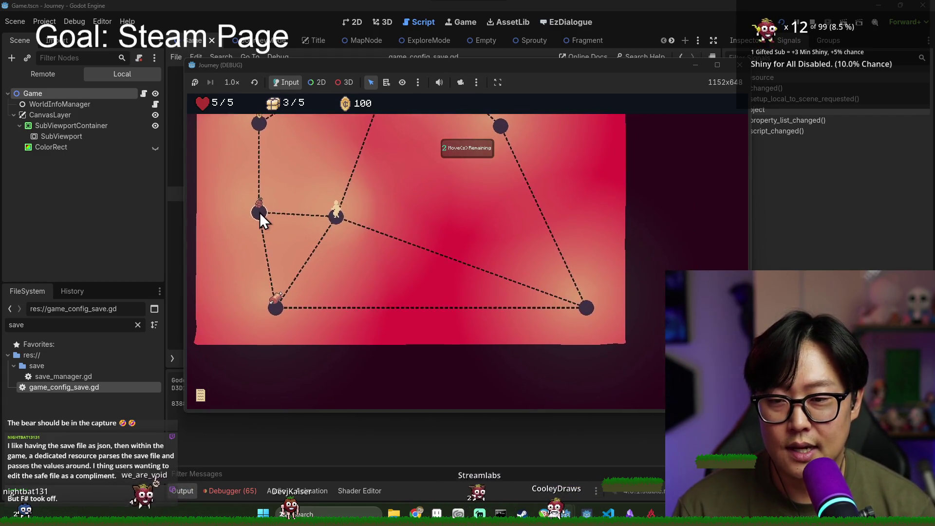
click(262, 214)
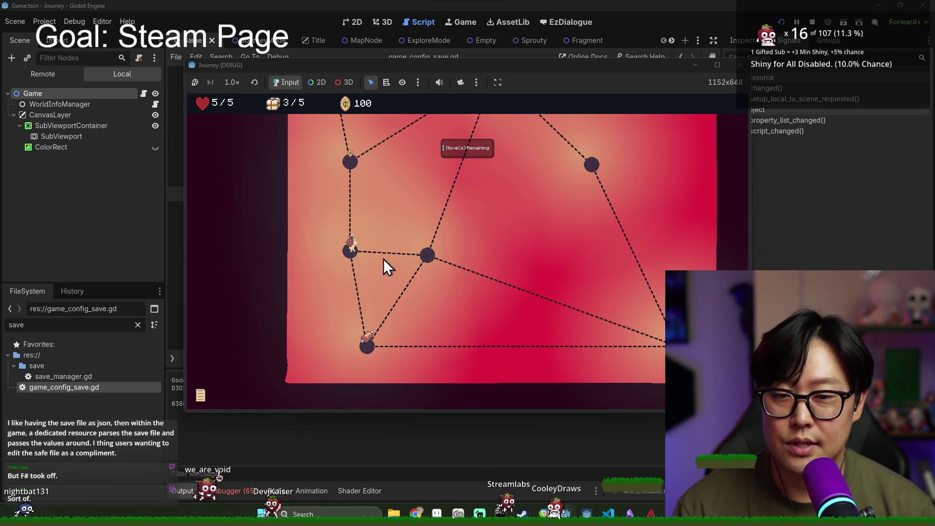
click(358, 209)
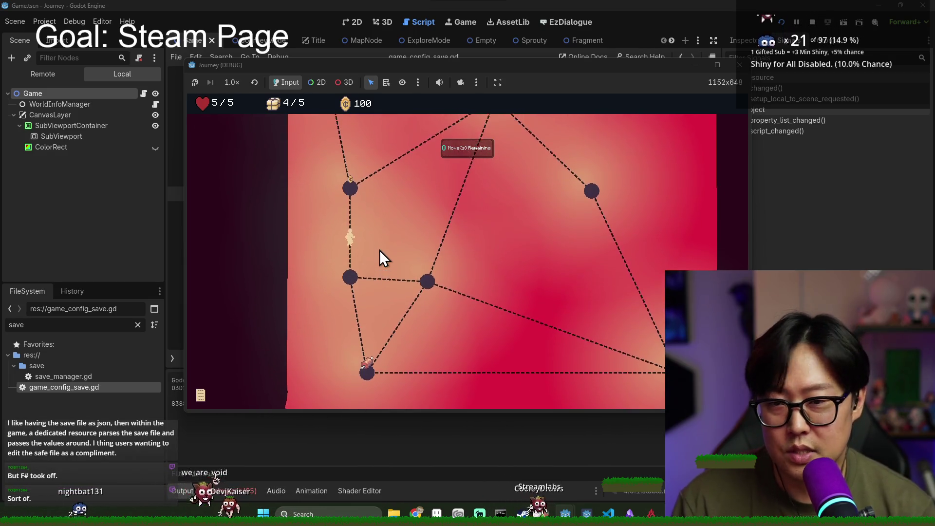
click(331, 145)
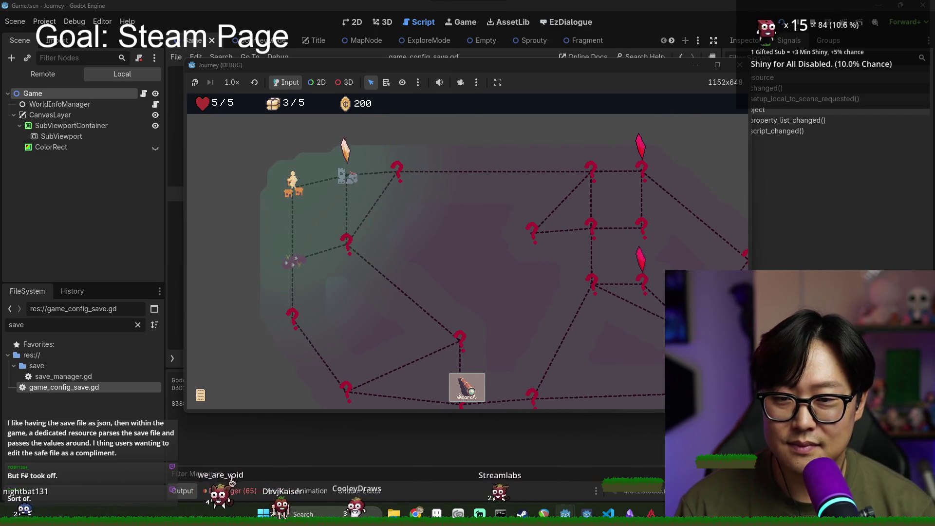
key(super+shift+s)
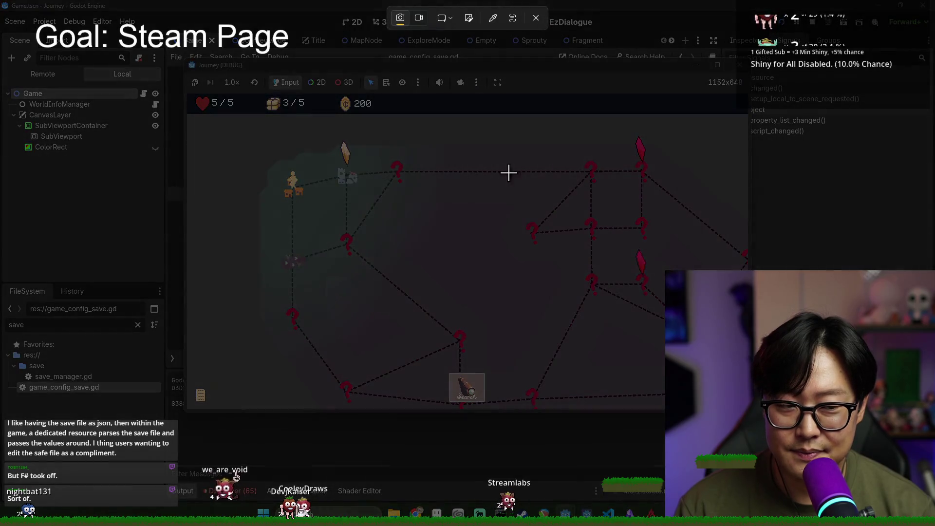
- Snip the world-map game view and browse the Save As dialog to Documents
mouse_move(188, 94)
mouse_down()
mouse_move(713, 431)
mouse_move(744, 408)
mouse_up()
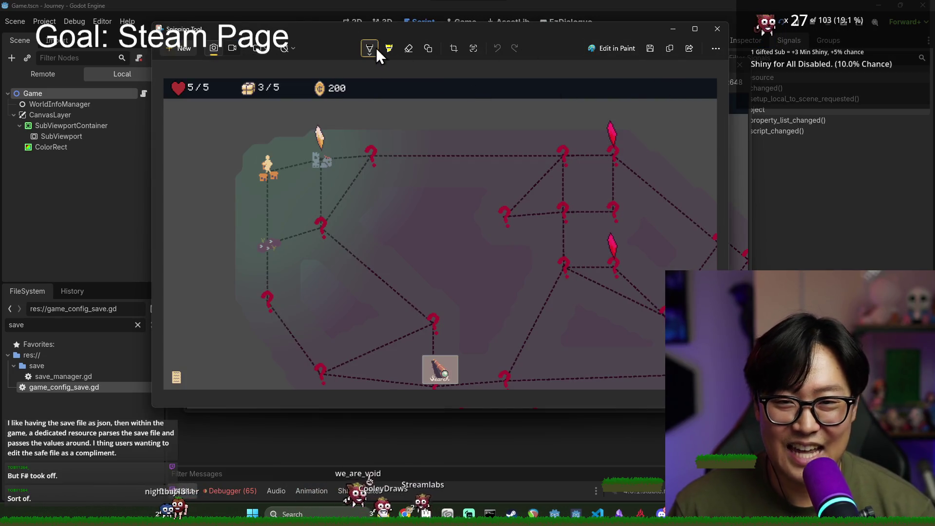
click(650, 48)
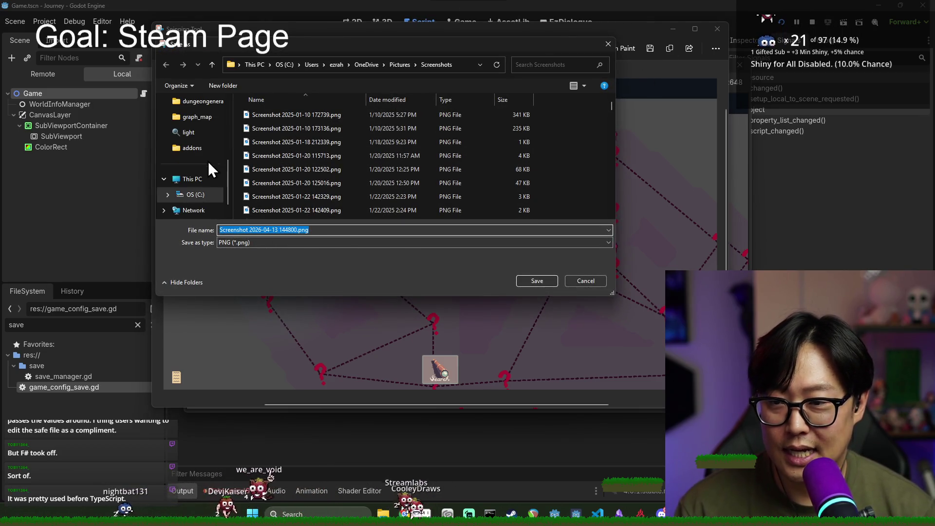
scroll(200, 149, down, 1)
scroll(192, 204, up, 3)
scroll(191, 203, down, 3)
click(192, 180)
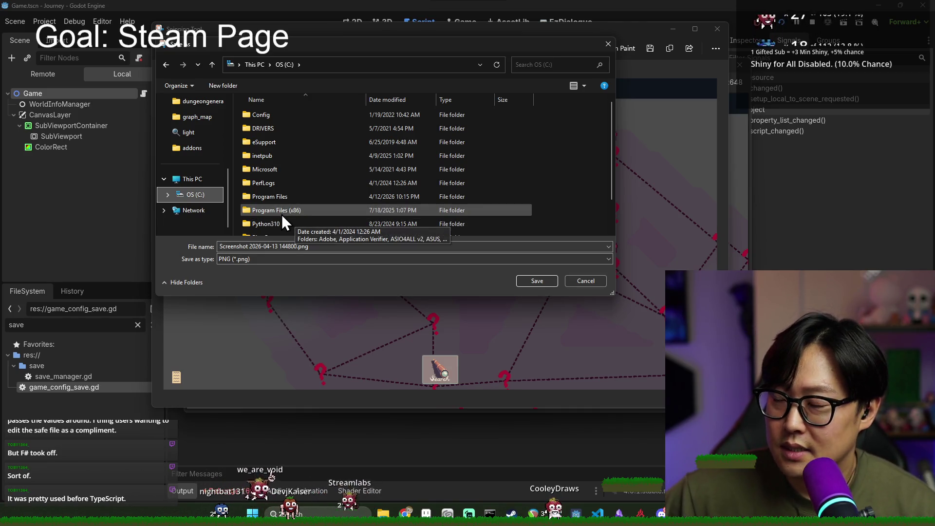
scroll(278, 175, down, 1)
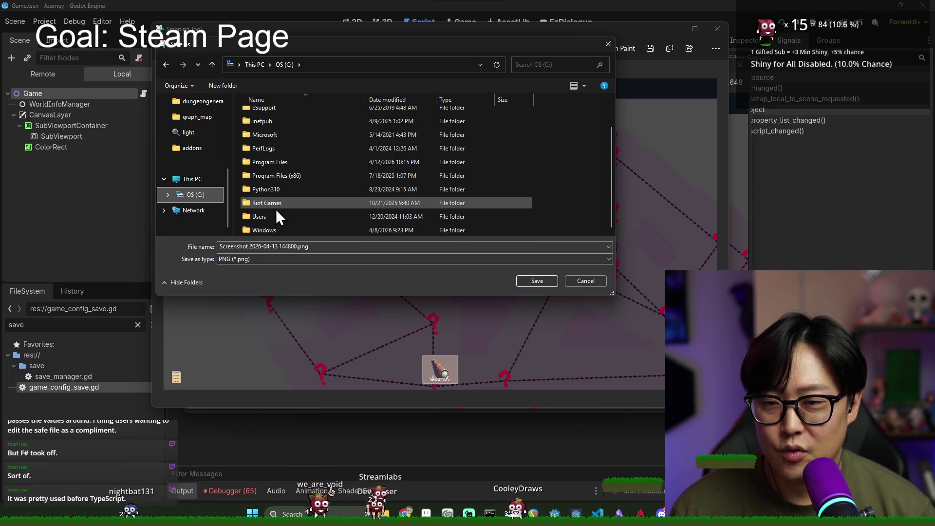
scroll(269, 224, up, 1)
scroll(278, 227, down, 1)
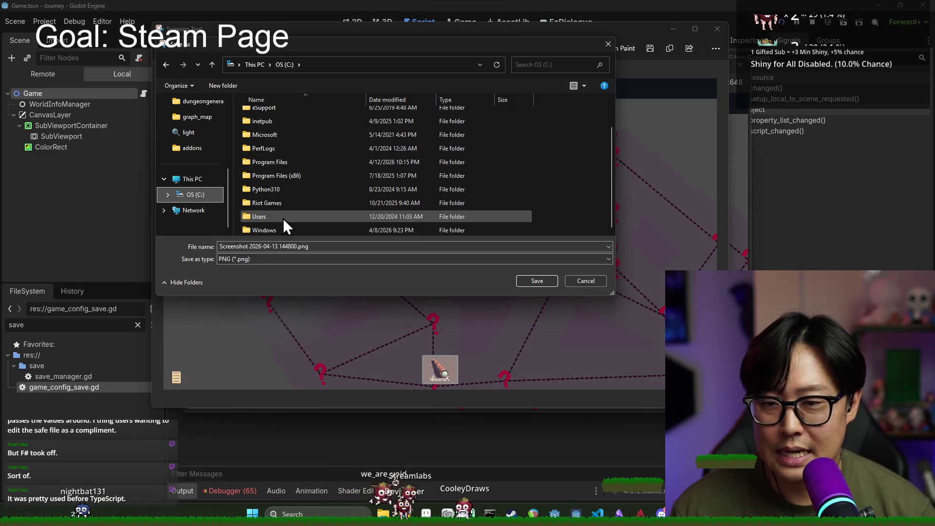
scroll(276, 221, up, 1)
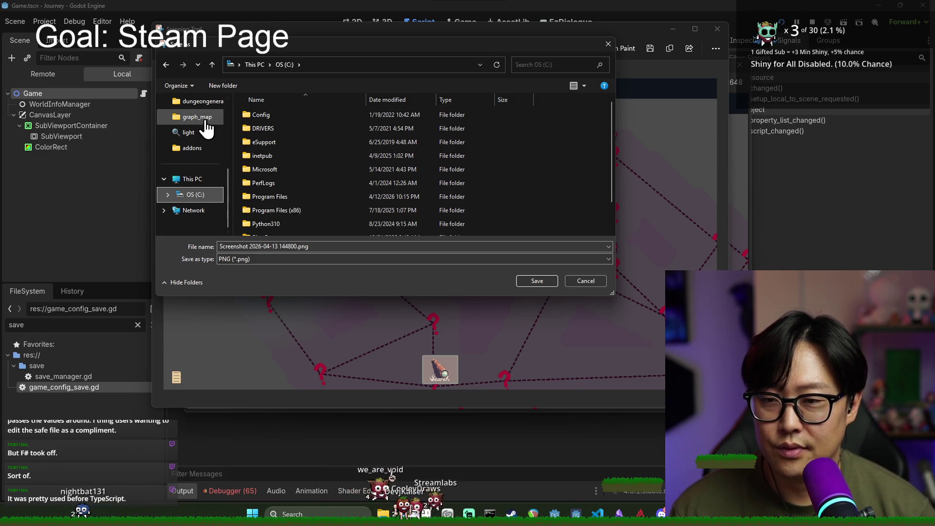
scroll(209, 146, up, 3)
click(199, 182)
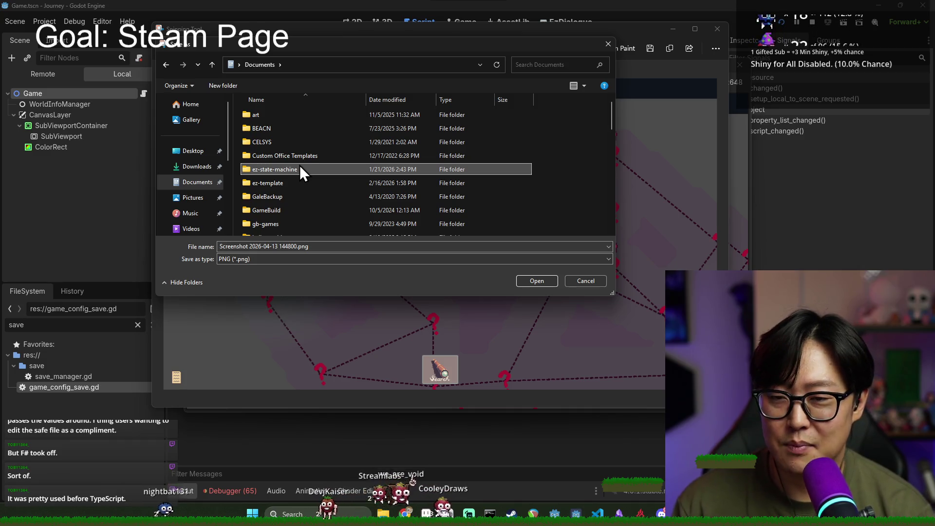
- Save it as overworld_mode_0.png in journey > project_management > Promotional
key(j)
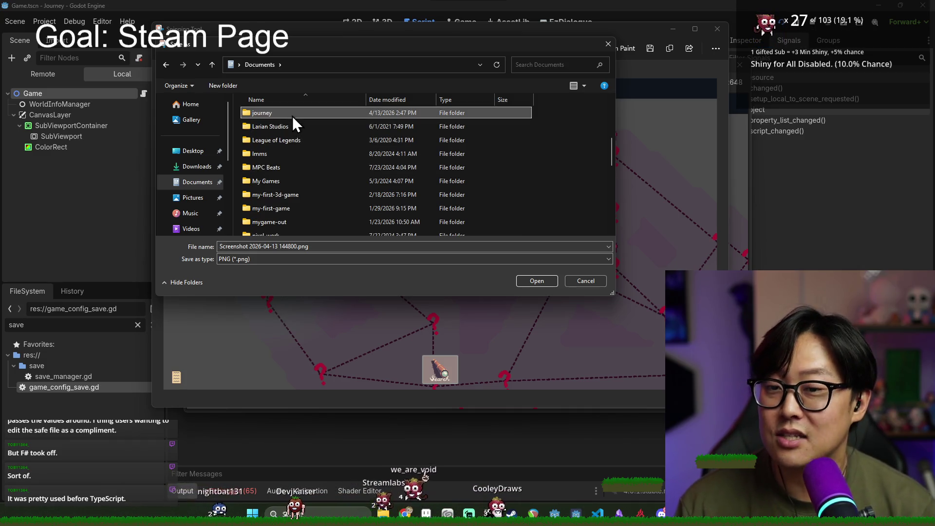
double_click(292, 116)
scroll(297, 195, down, 5)
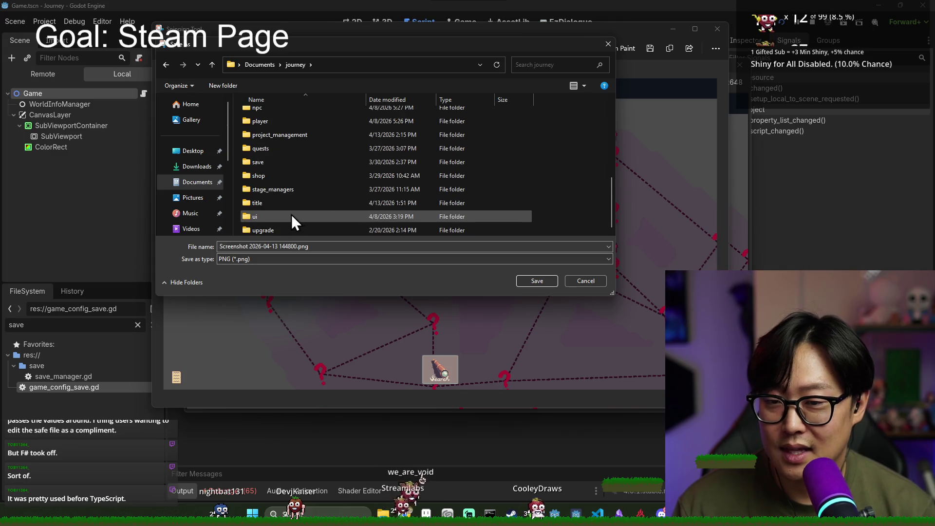
double_click(285, 136)
double_click(283, 128)
click(283, 115)
double_click(252, 246)
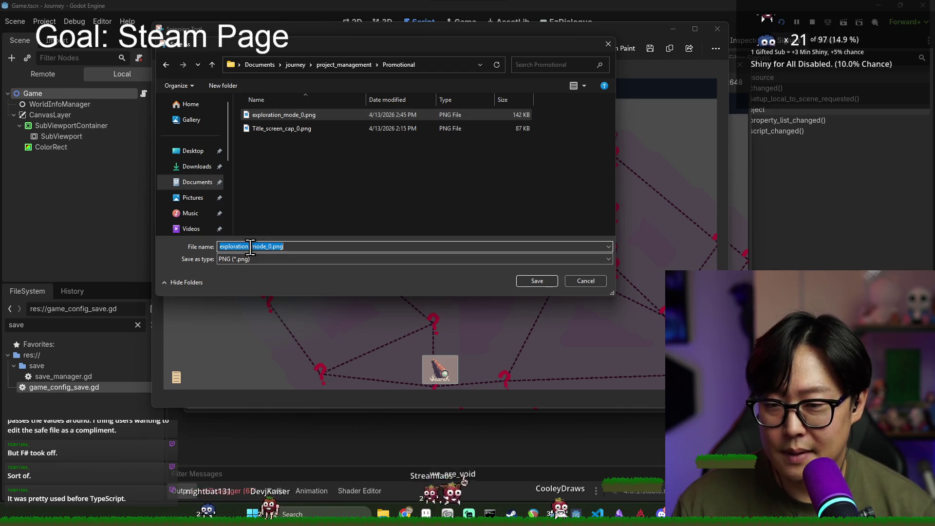
text(overworld)
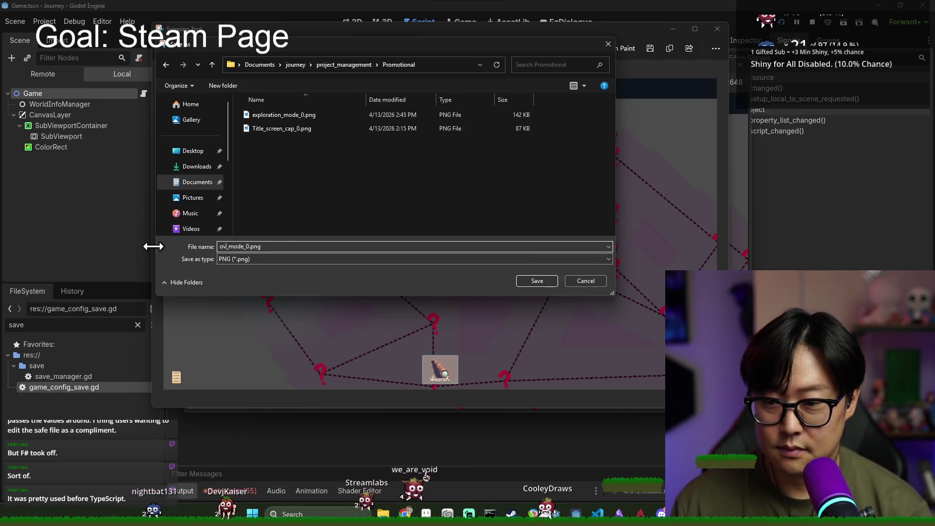
key(Return)
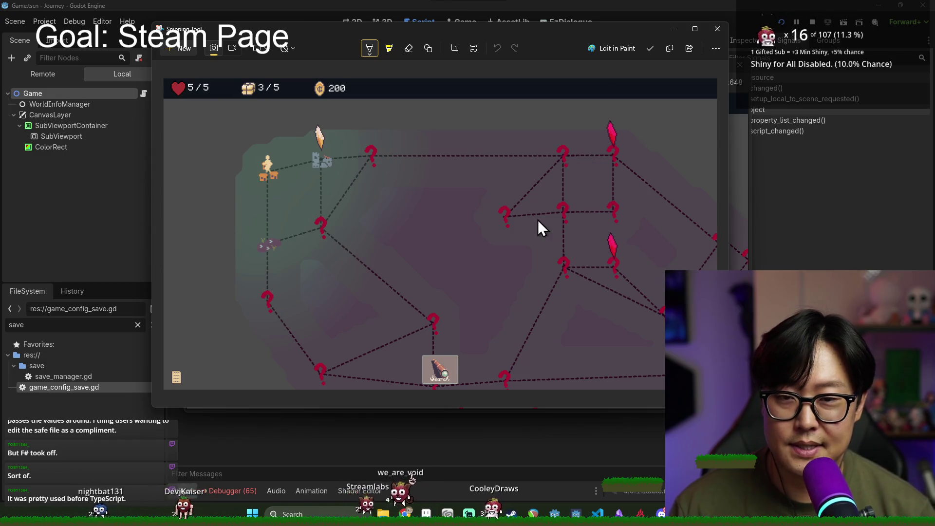
key(alt+Tab)
click(396, 232)
- Select overworld_mode_0.png in the store page's upload box, queuing it as a 1148 x 645 image
key(alt+Tab)
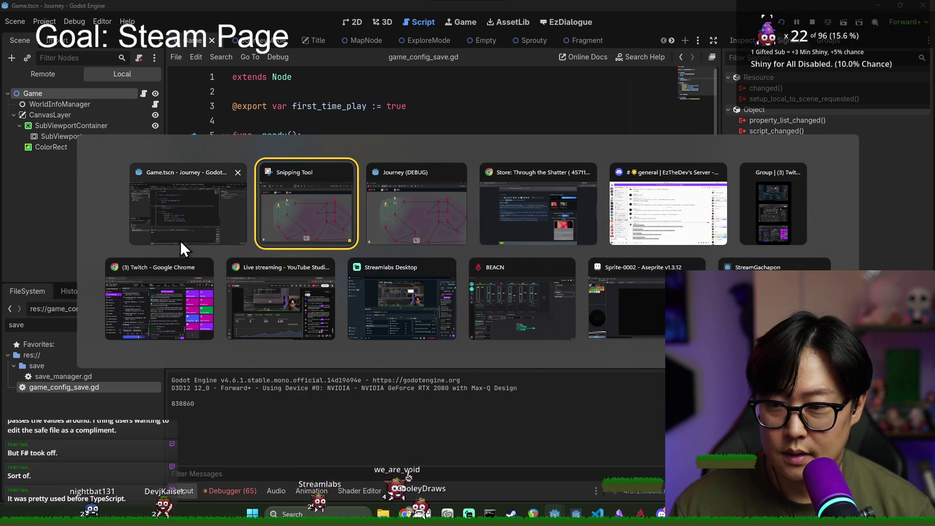
click(546, 220)
scroll(641, 358, down, 3)
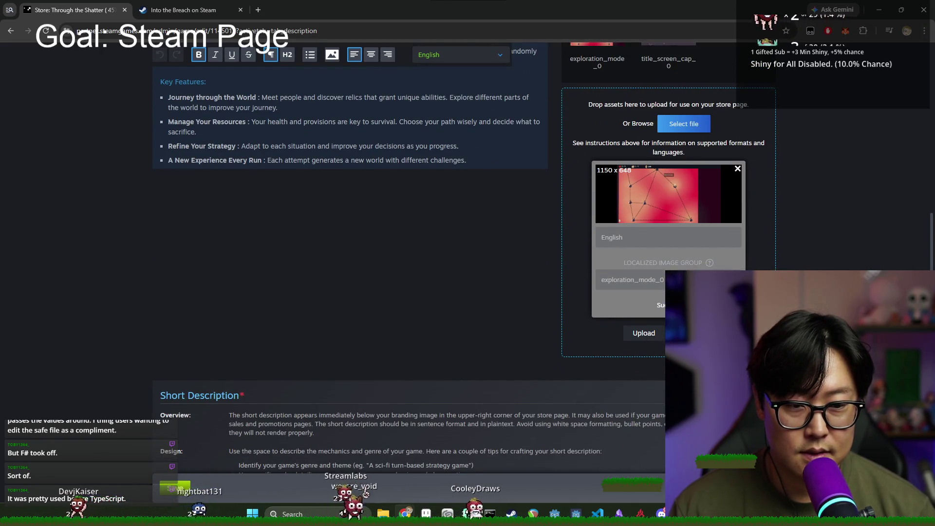
click(677, 122)
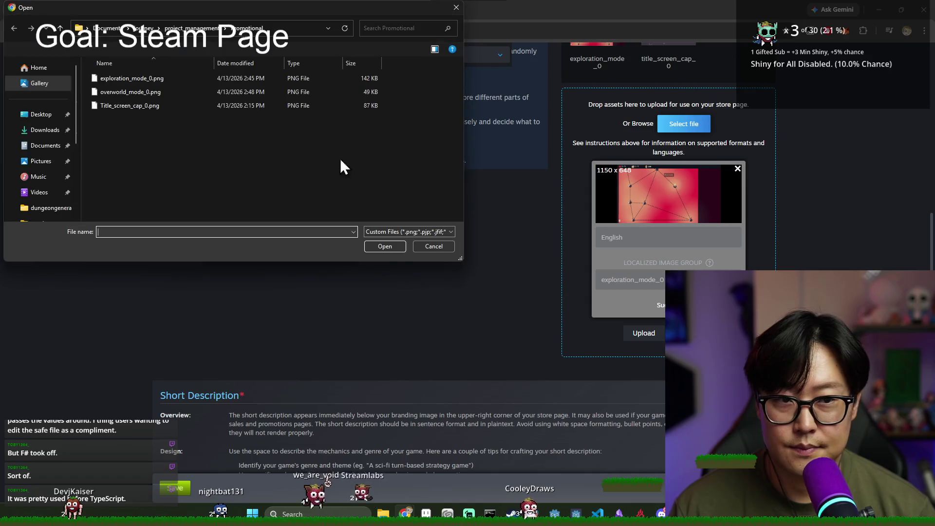
double_click(131, 92)
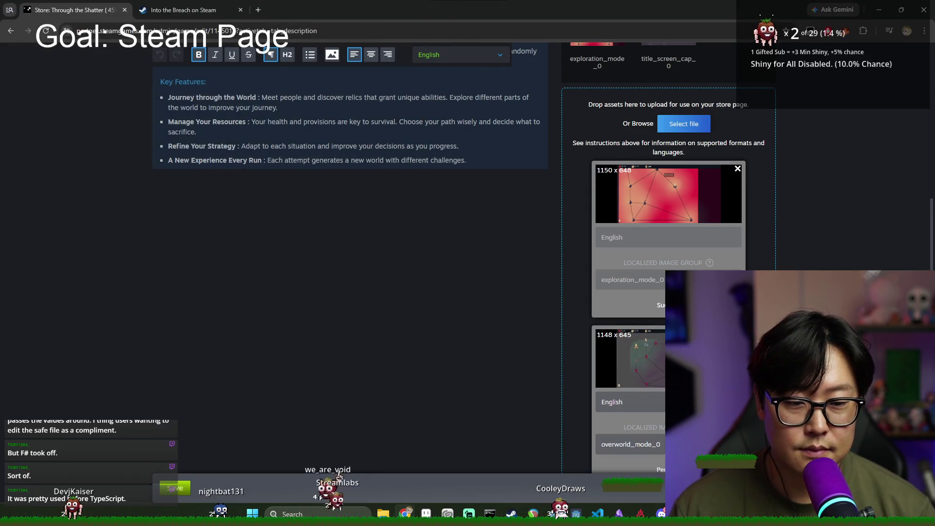
scroll(668, 244, down, 2)
key(alt+Tab)
key(alt+Tab)
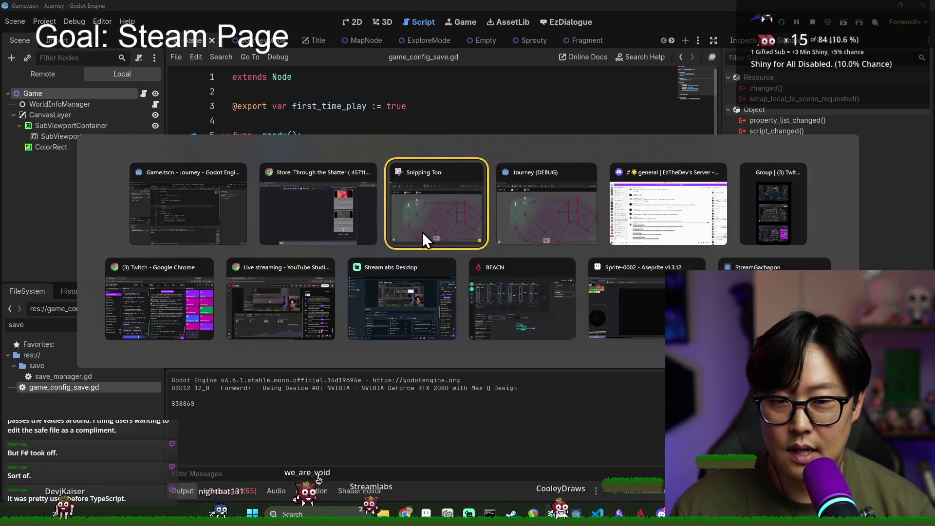
key(alt+Tab)
- Travel to the castle node past the tutorial and health popups, explore, then close the game
click(347, 179)
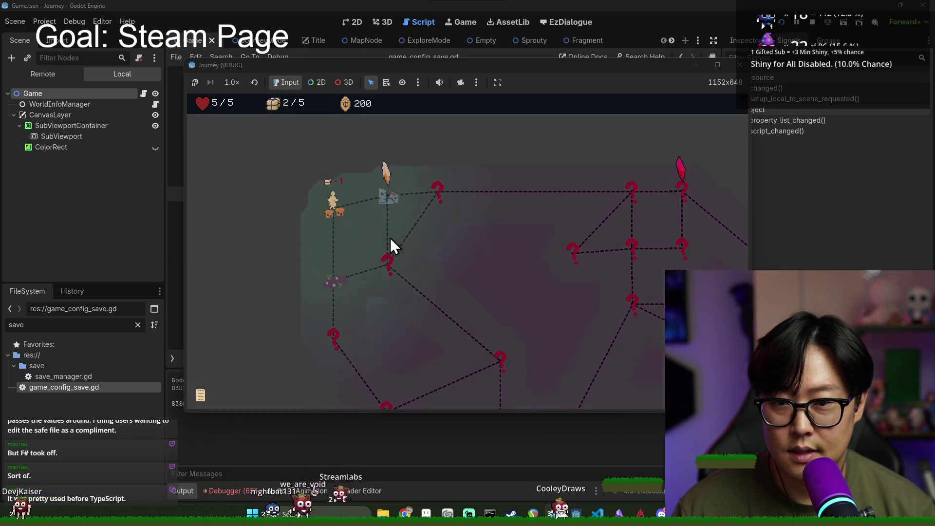
click(461, 299)
click(460, 299)
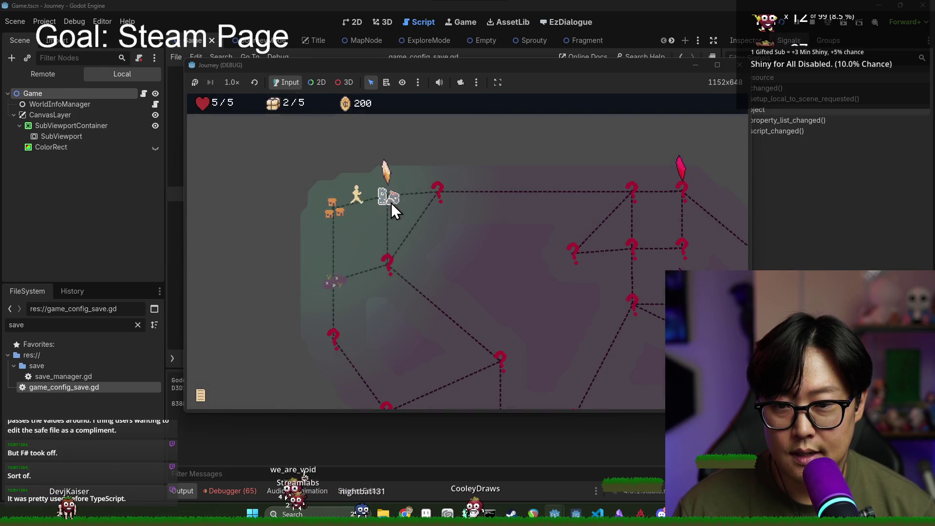
click(391, 203)
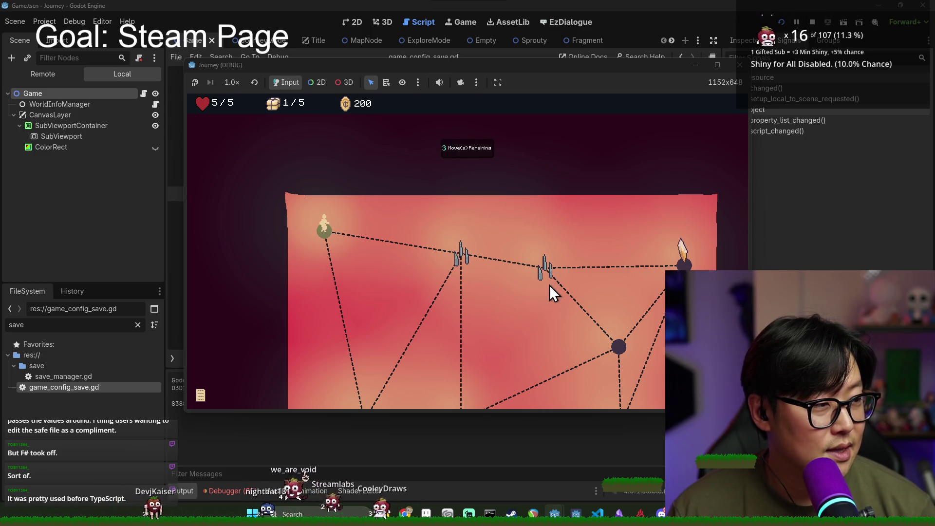
scroll(462, 288, down, 3)
scroll(414, 282, up, 1)
click(359, 297)
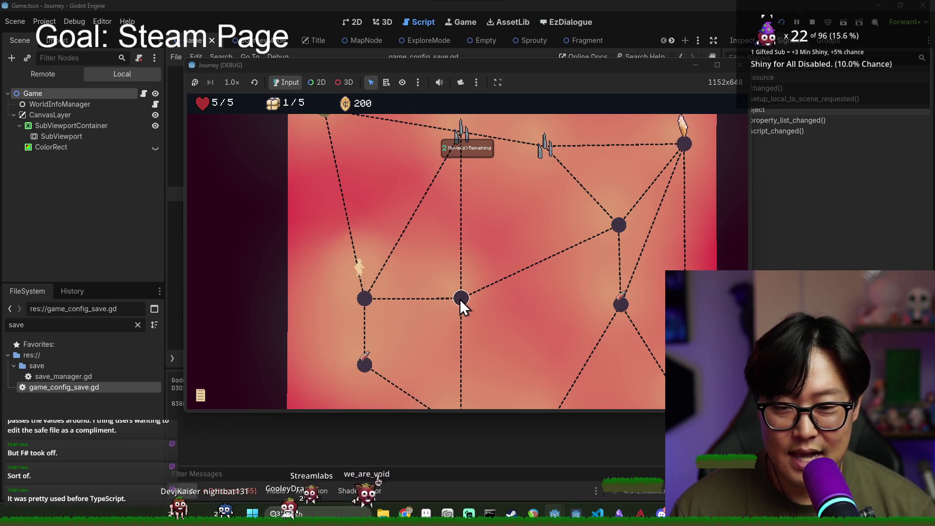
click(851, 243)
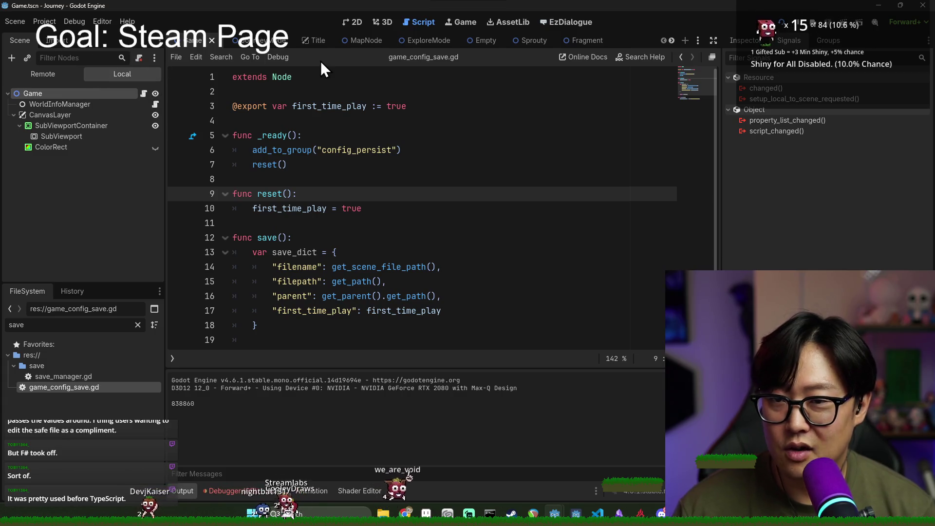
- Open the JourneyMode script and find the _enter_explore_mode function
click(246, 40)
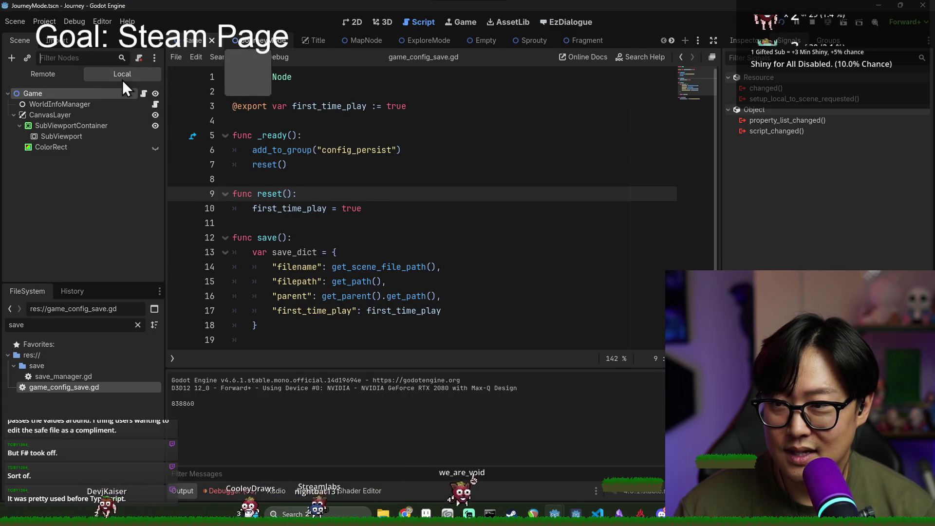
scroll(366, 185, down, 6)
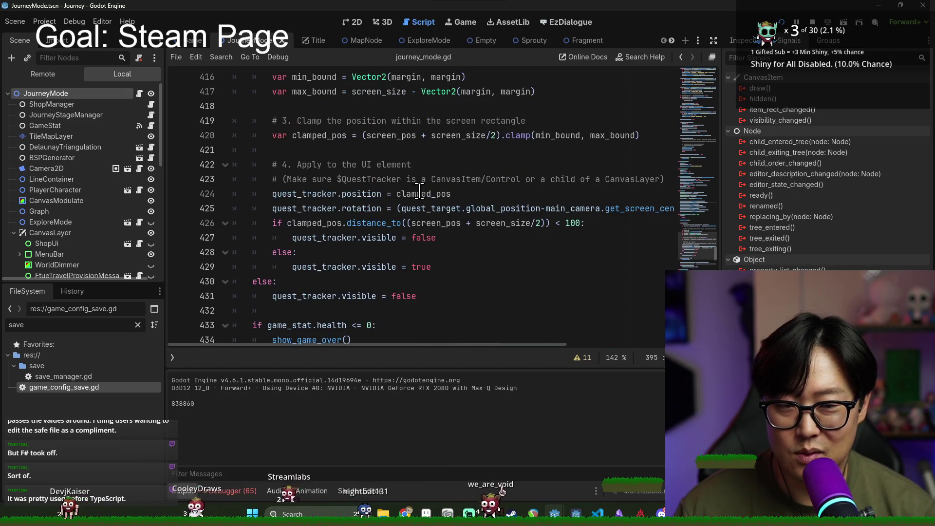
scroll(447, 191, up, 1)
scroll(447, 192, up, 1)
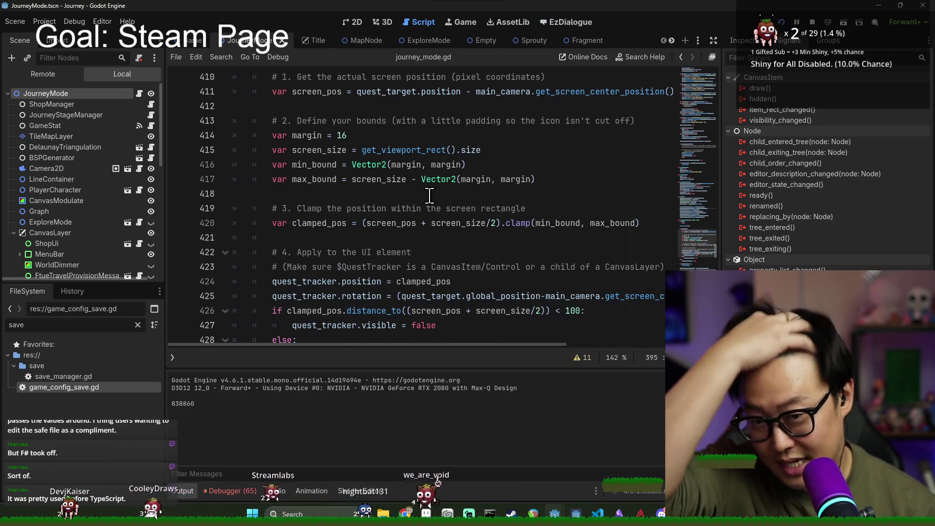
click(391, 200)
key(ctrl+f)
text(enter)
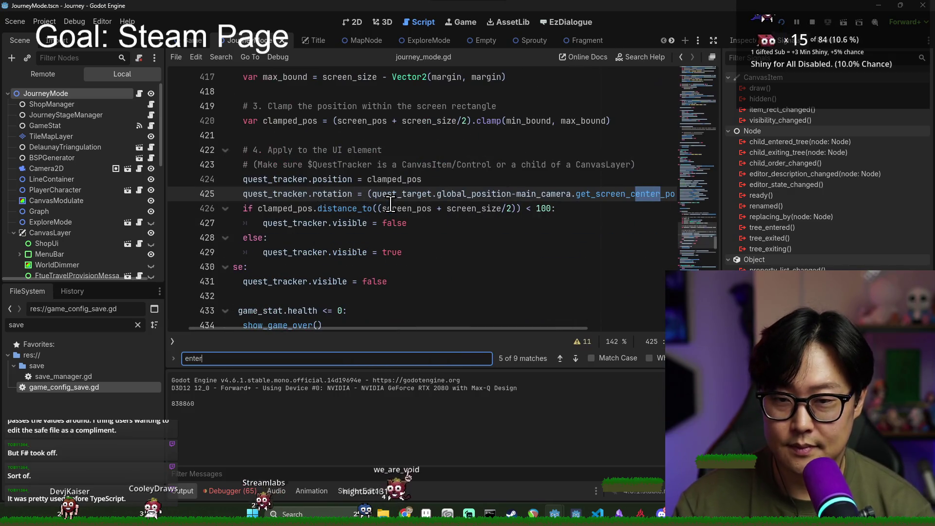
text(_)
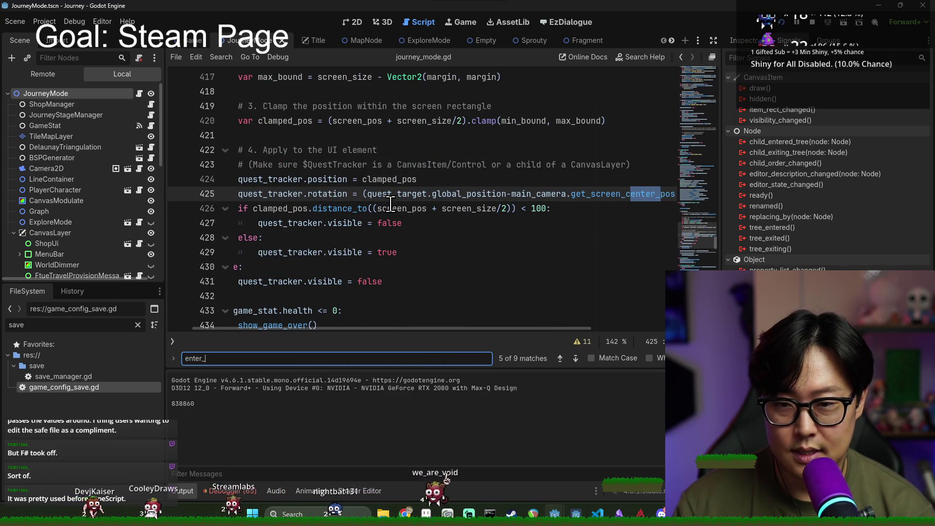
text(epx)
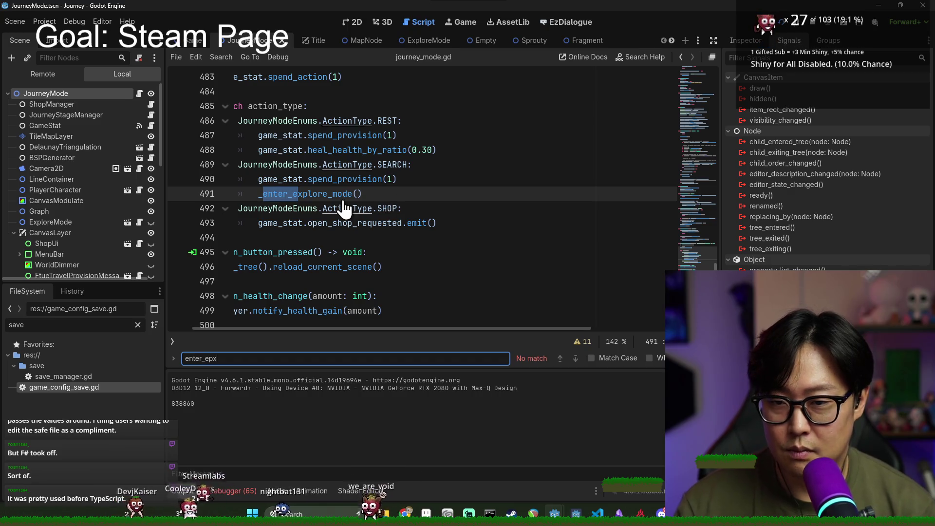
ctrl+click(341, 194)
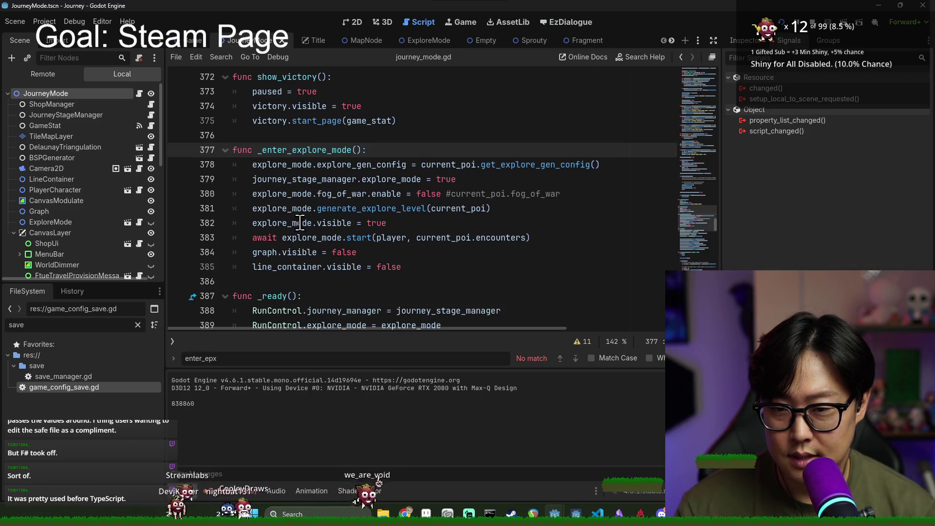
- Make line 380 set fog_of_war.enable to current_poi.fog_of_war, then relaunch the game
click(341, 208)
click(341, 193)
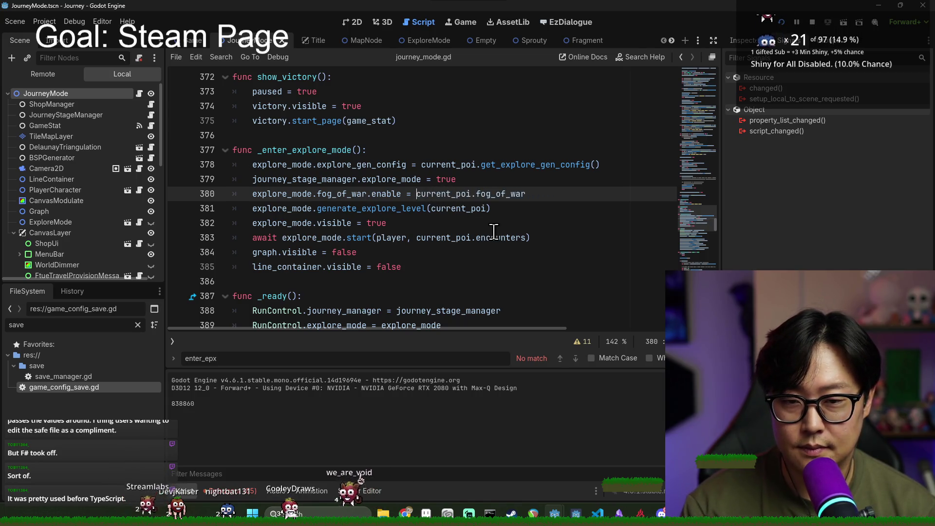
key(F5)
key(alt+Tab)
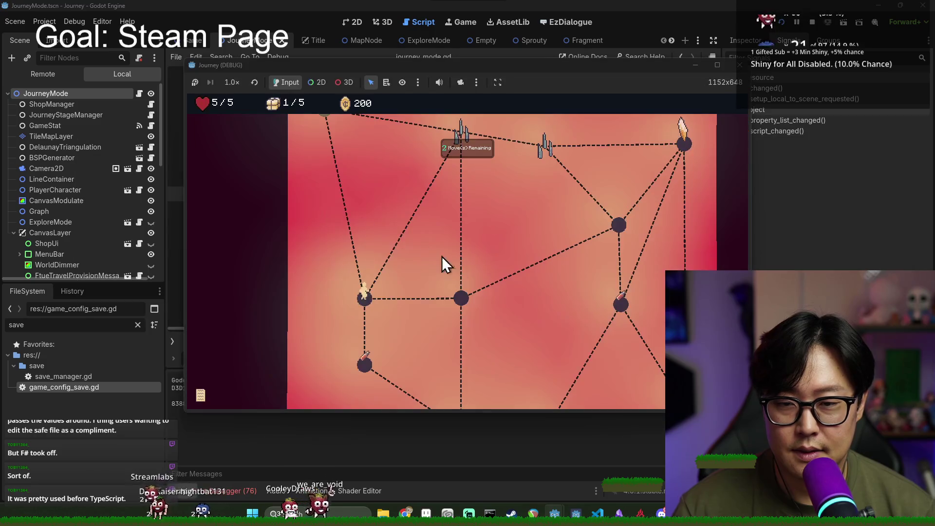
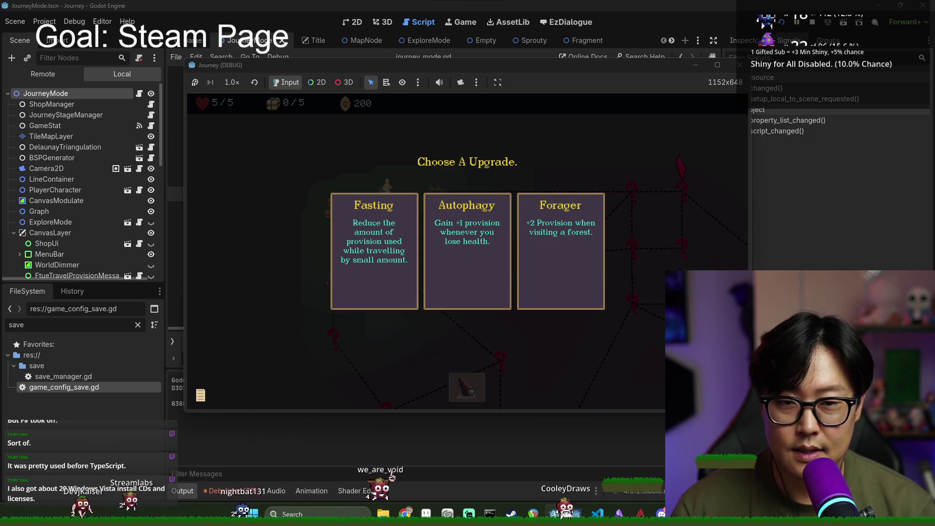
- Snip the game's Choose A Upgrade screen showing the Fasting, Autophagy and Forager cards
key(super+shift+s)
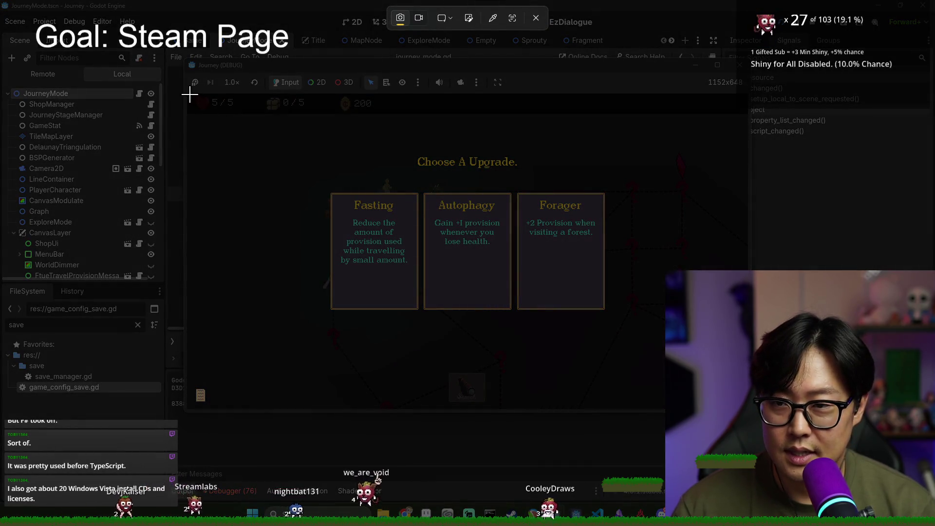
mouse_move(187, 93)
mouse_down()
mouse_move(471, 385)
mouse_move(748, 406)
mouse_up()
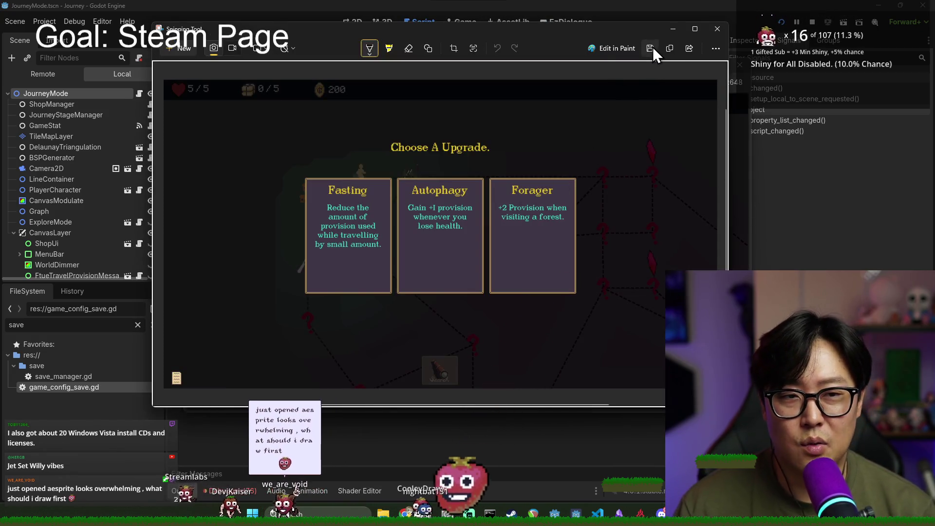
- Browse the save dialog to Documents > journey > project_management > Promotional
key(ctrl+s)
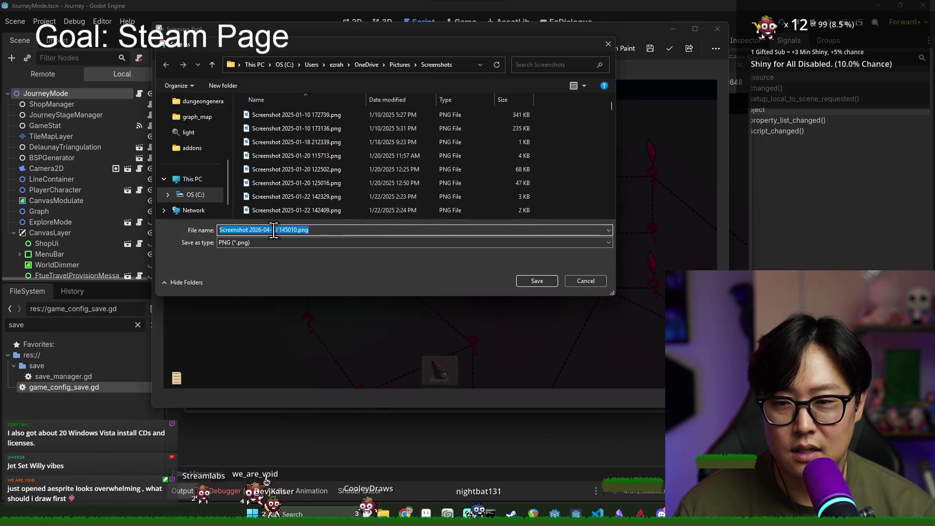
click(198, 194)
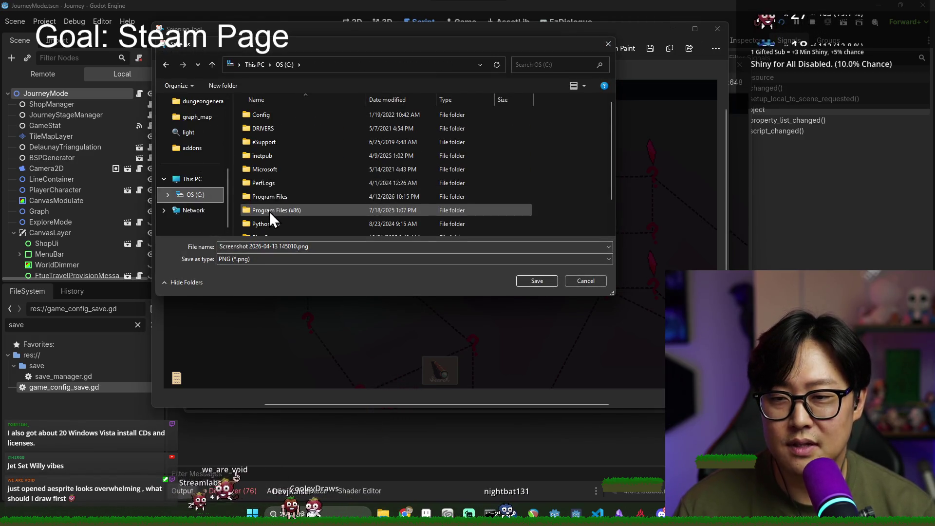
scroll(269, 213, down, 2)
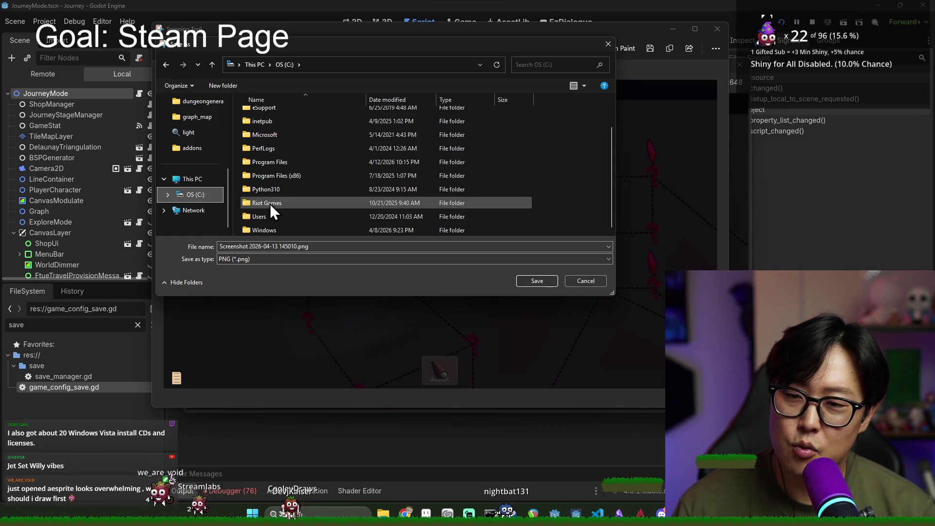
scroll(270, 218, up, 1)
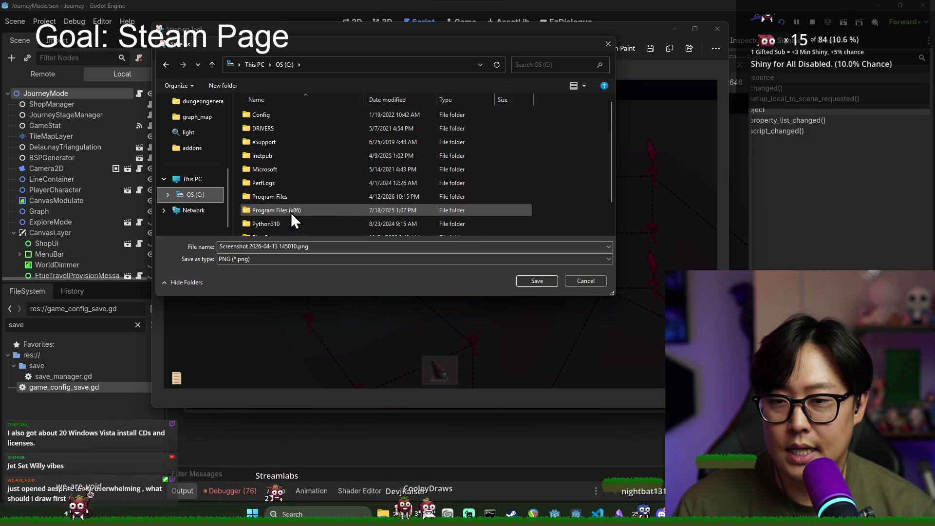
scroll(285, 214, down, 1)
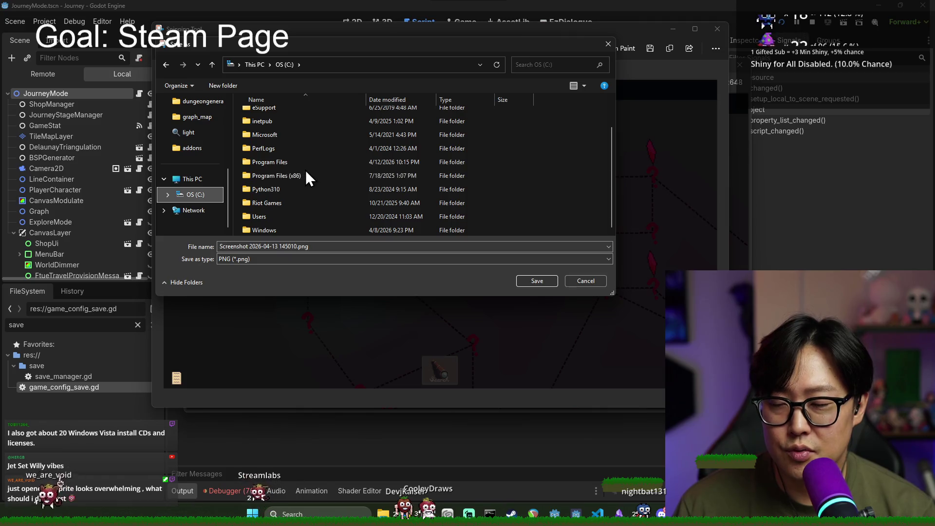
click(285, 218)
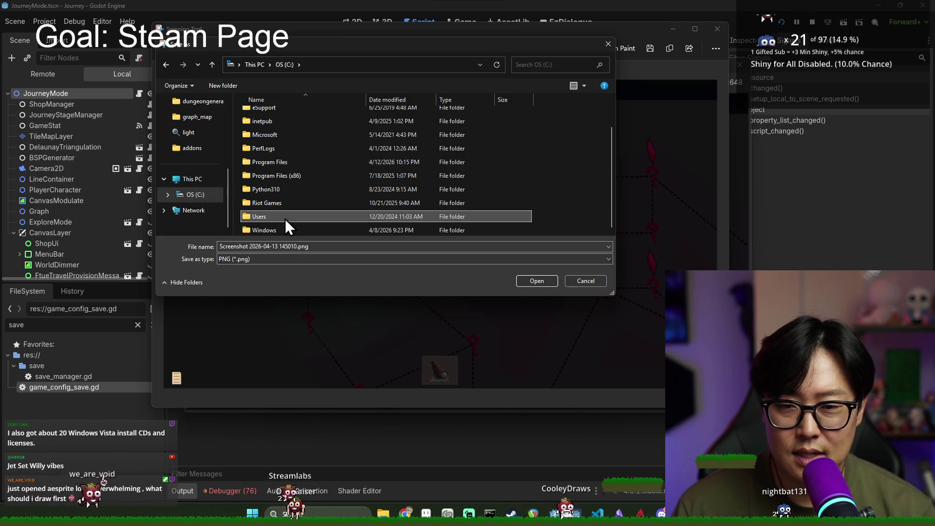
scroll(285, 218, up, 1)
scroll(306, 193, down, 1)
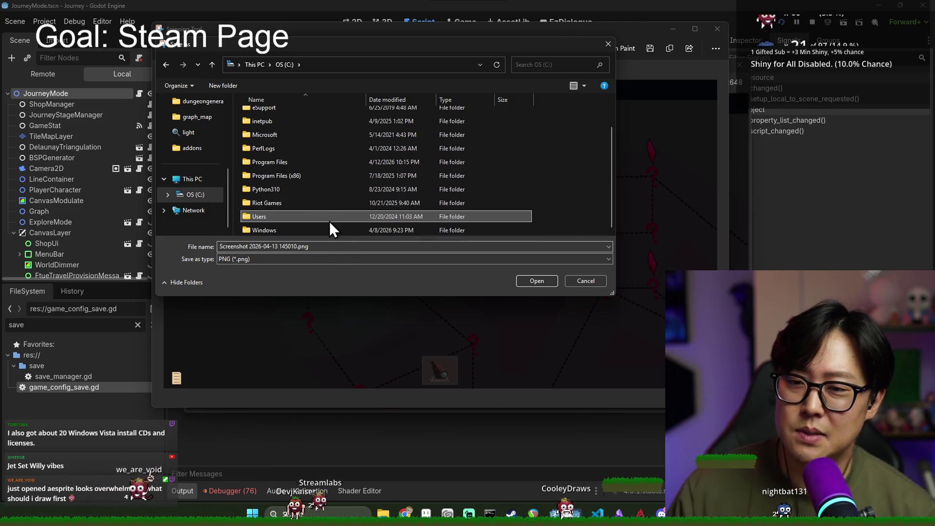
scroll(280, 186, up, 1)
scroll(211, 161, up, 3)
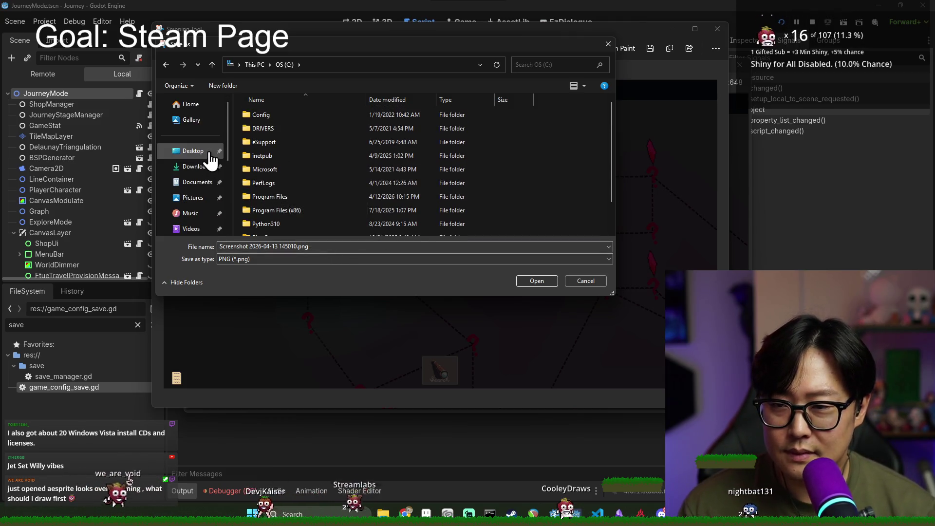
click(195, 182)
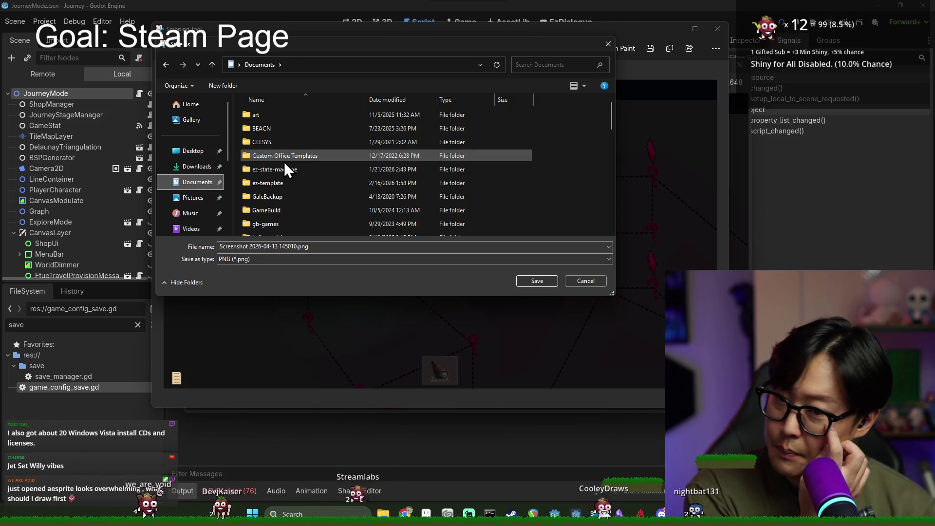
click(282, 183)
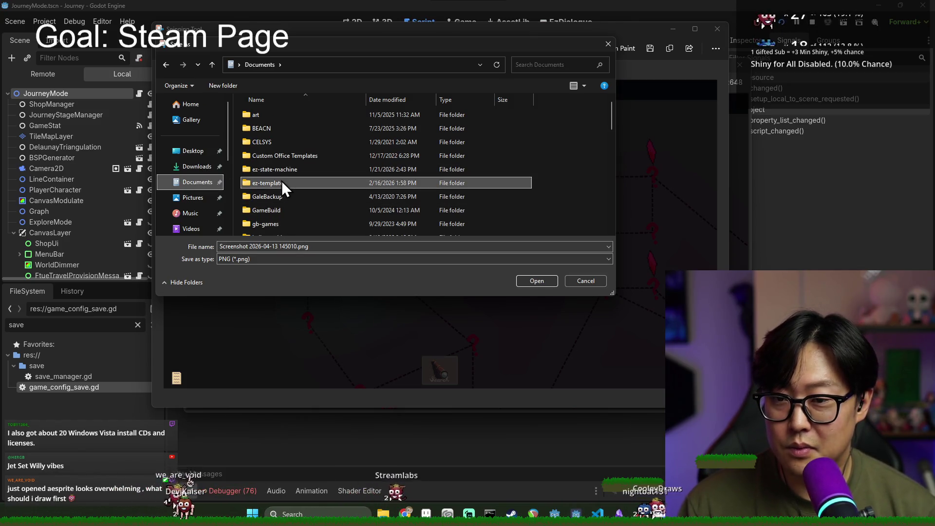
scroll(282, 183, down, 3)
double_click(283, 191)
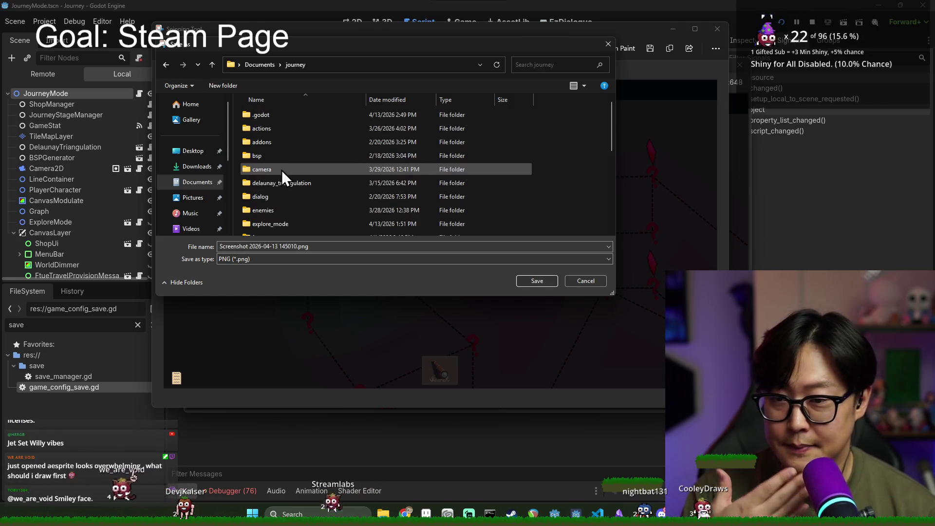
scroll(283, 171, down, 1)
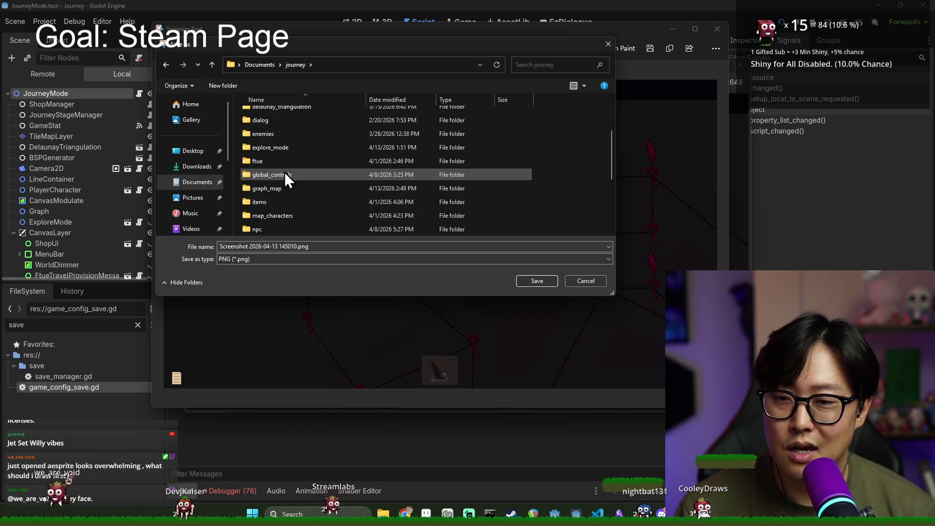
scroll(282, 171, down, 1)
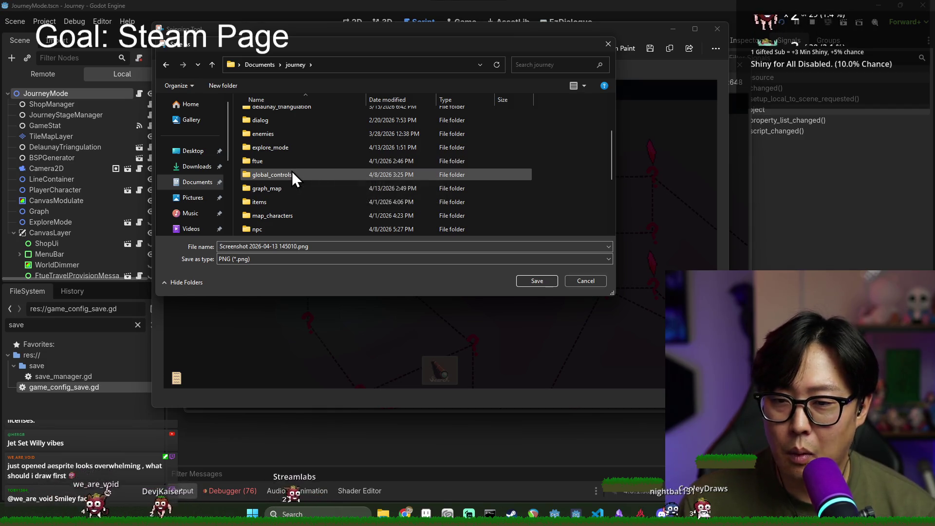
scroll(297, 190, down, 3)
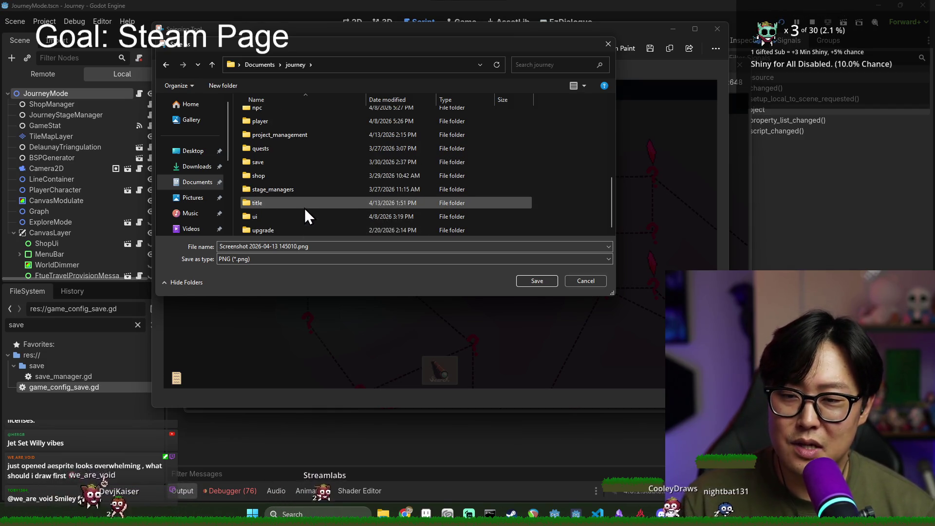
click(301, 138)
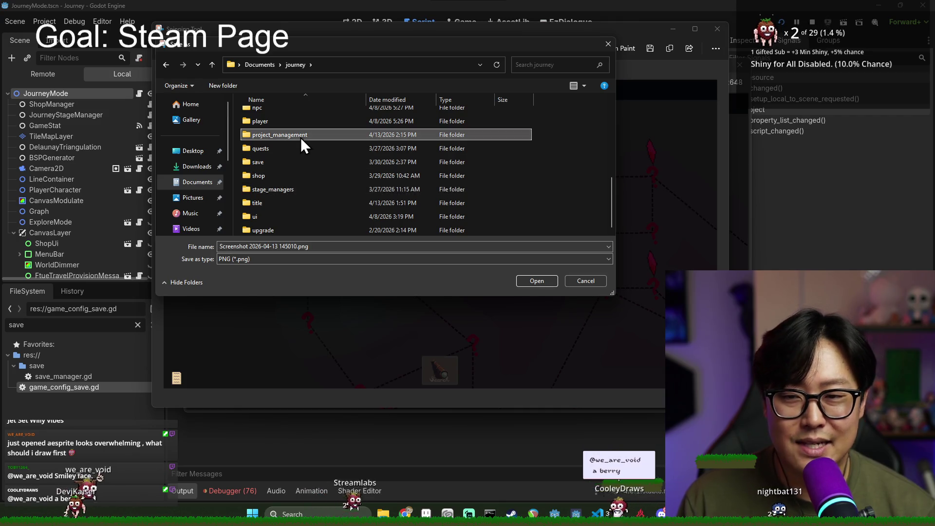
double_click(300, 138)
double_click(288, 128)
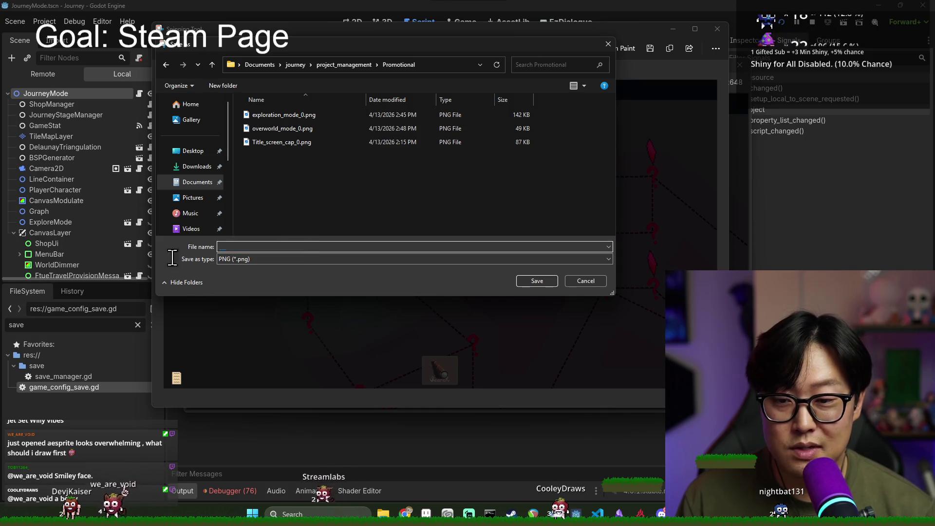
- Name the screenshot upgrade_example_0.png and save it
key(BackSpace)
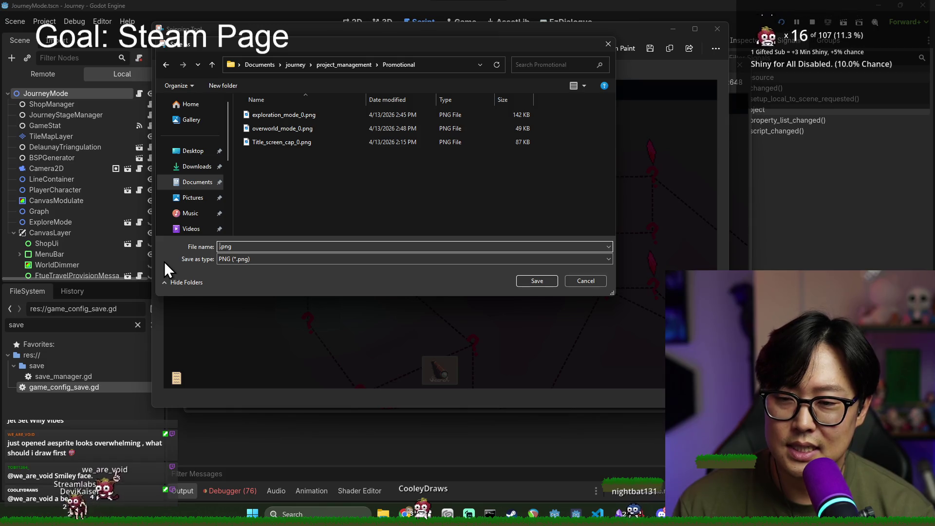
text(upgrade_exm)
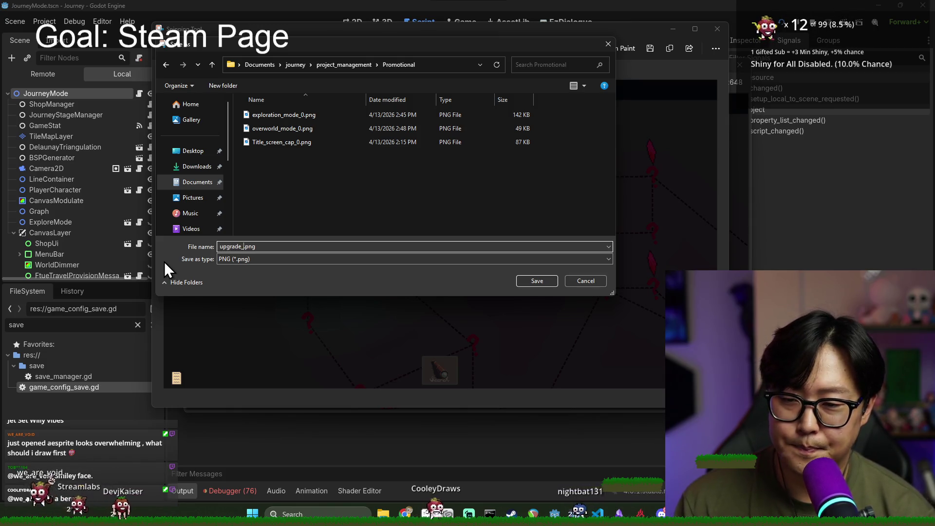
key(BackSpace)
text(ample_0)
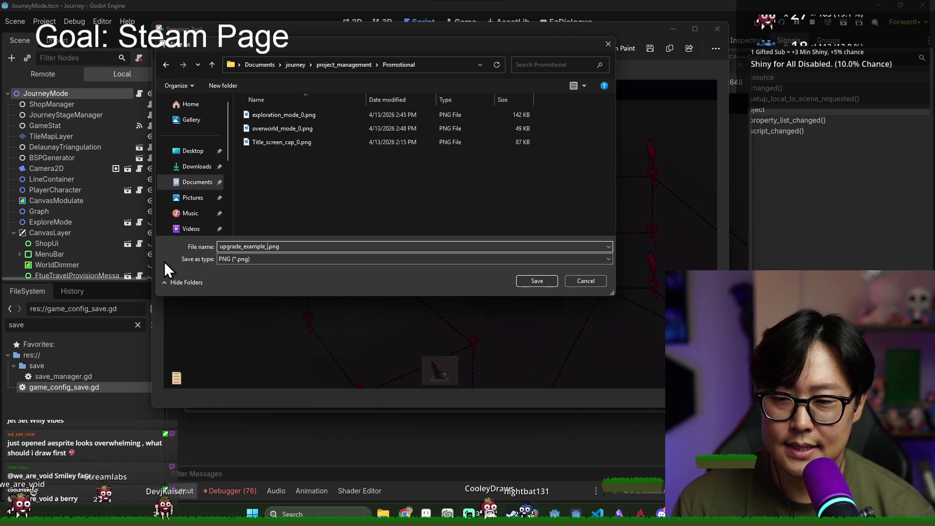
key(Return)
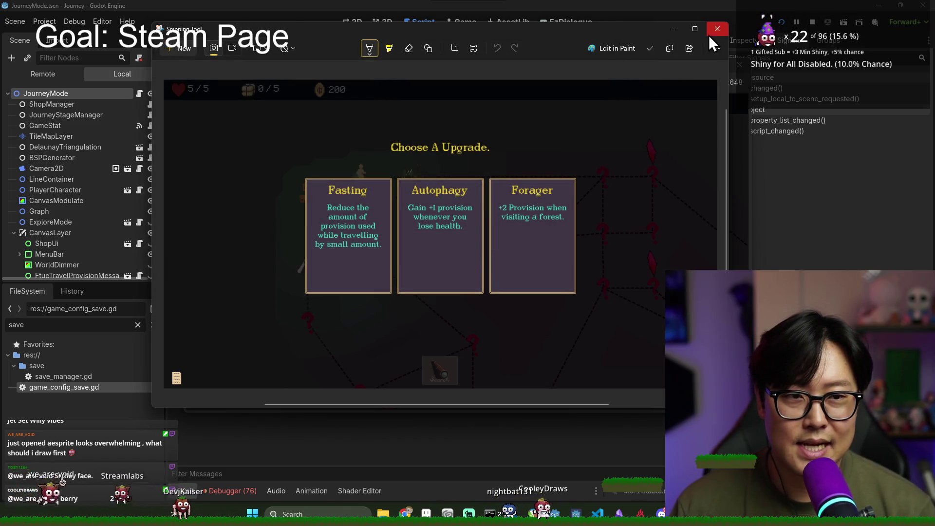
- Close Snipping Tool and return to the Steamworks store page in Chrome
click(709, 35)
key(alt+Tab)
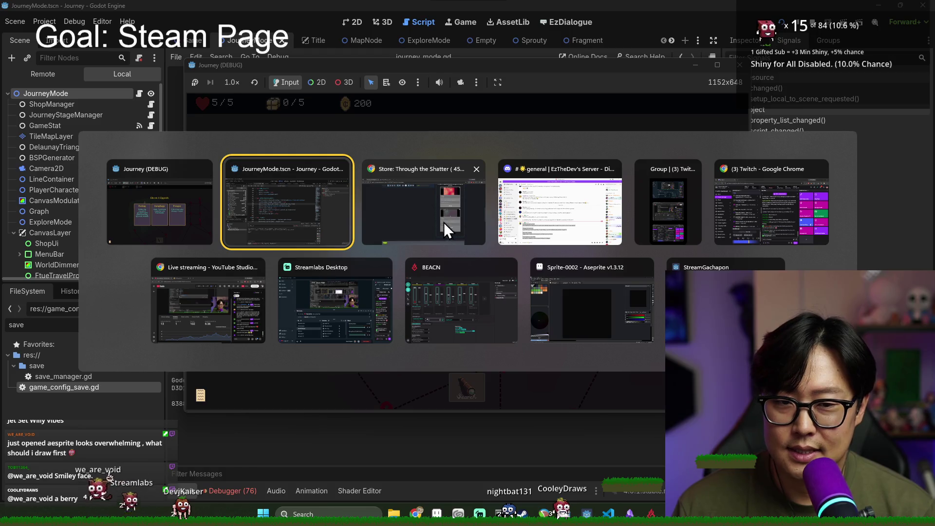
click(443, 223)
scroll(643, 385, up, 5)
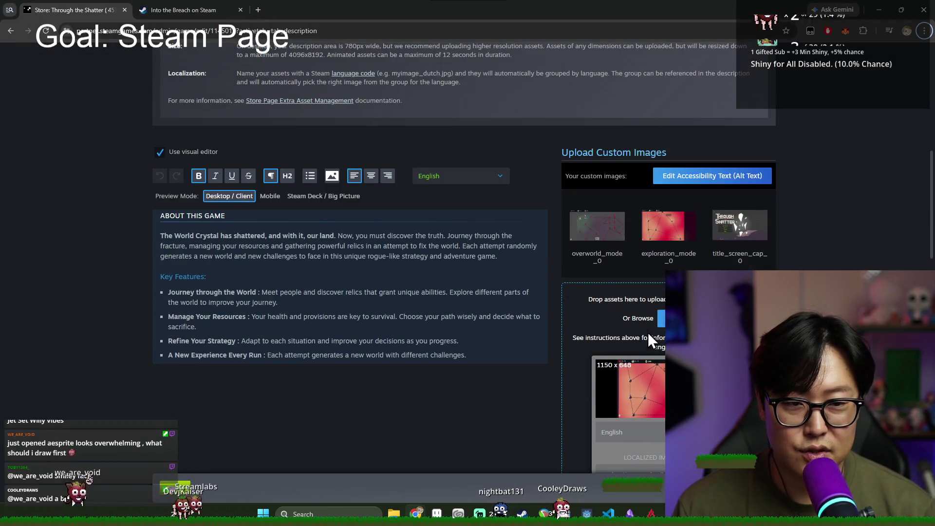
- Add upgrade_example_0.png as a custom image, then pick Autophagy in the game
click(661, 318)
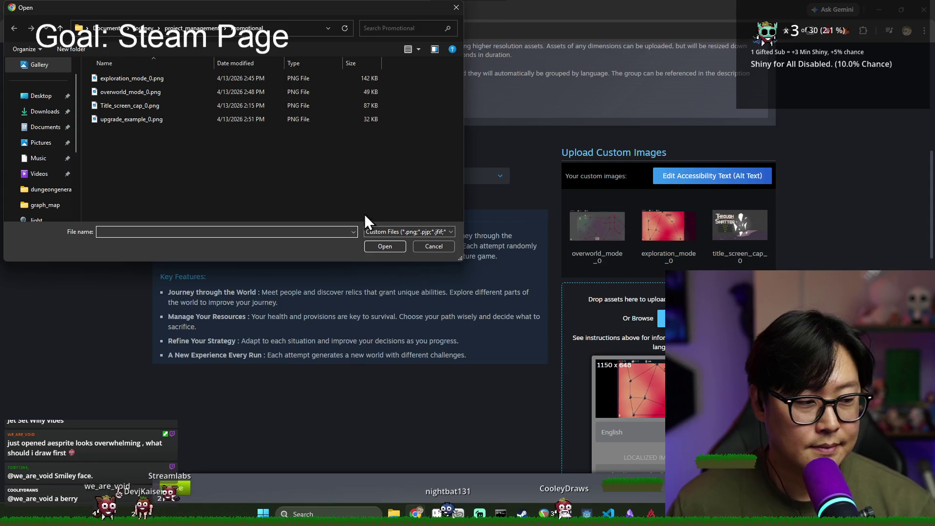
double_click(149, 122)
scroll(642, 294, down, 10)
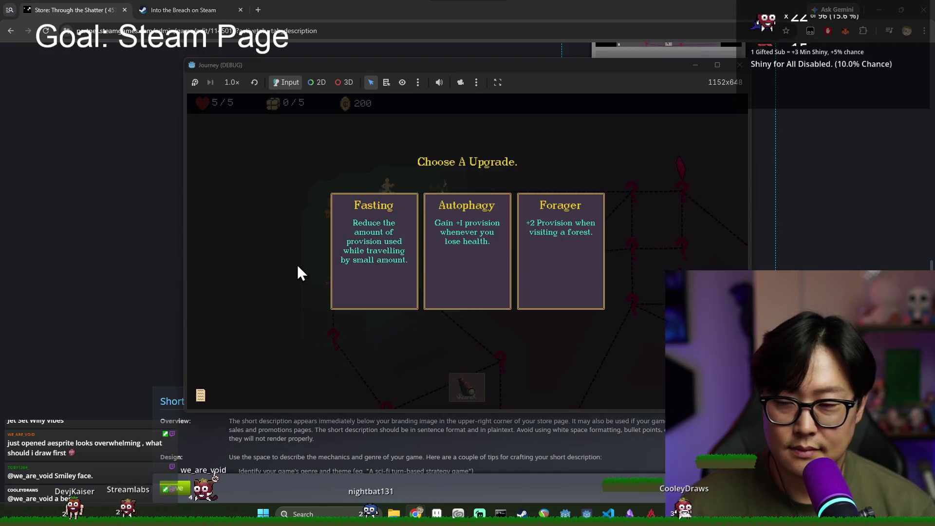
key(alt+Tab)
click(468, 255)
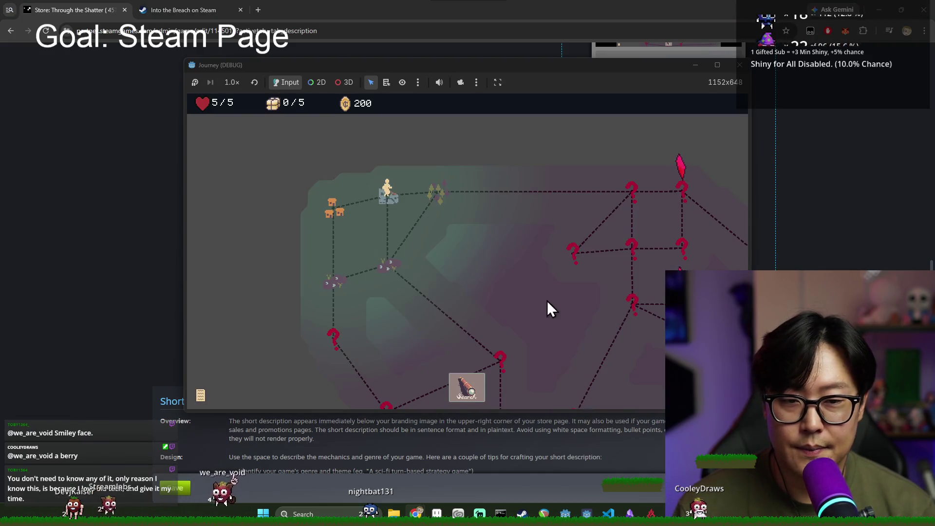
- Walk the character along the dashed paths to the lower-right map node
click(440, 195)
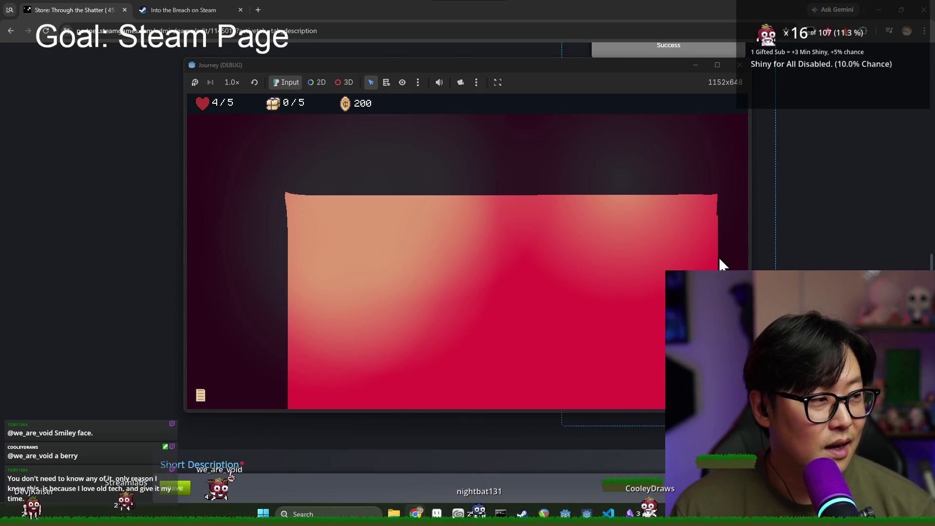
click(298, 189)
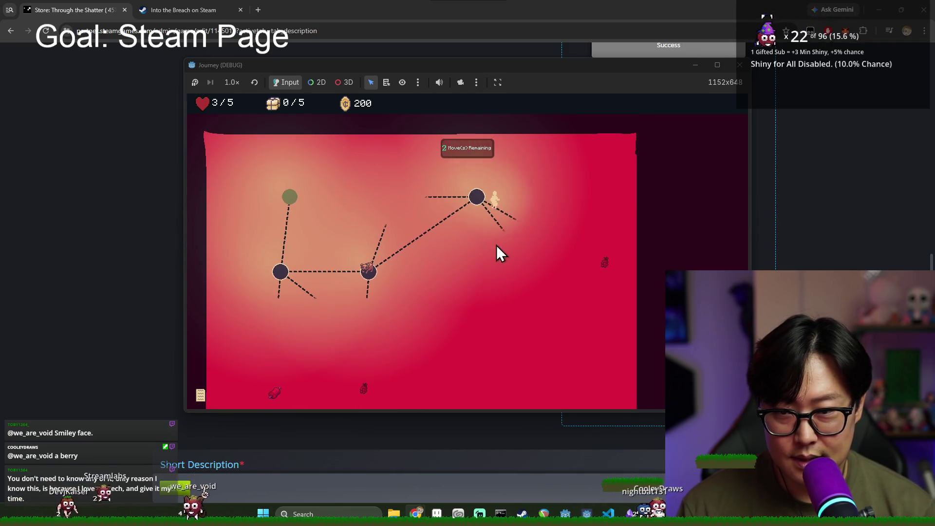
click(497, 246)
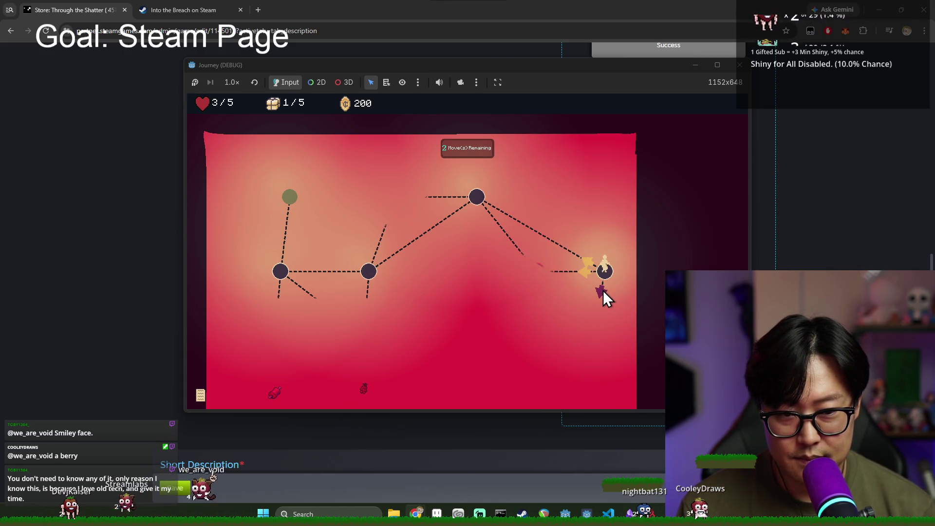
click(600, 293)
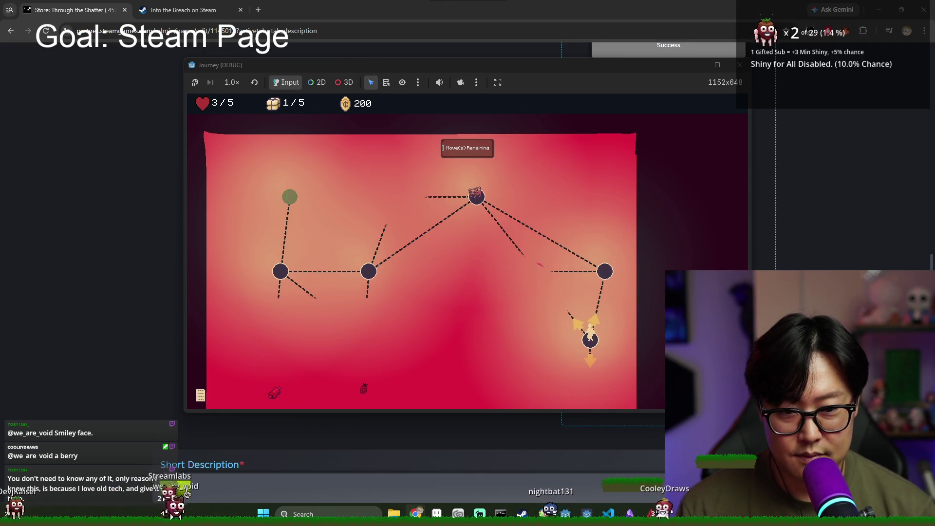
key(super+shift+s)
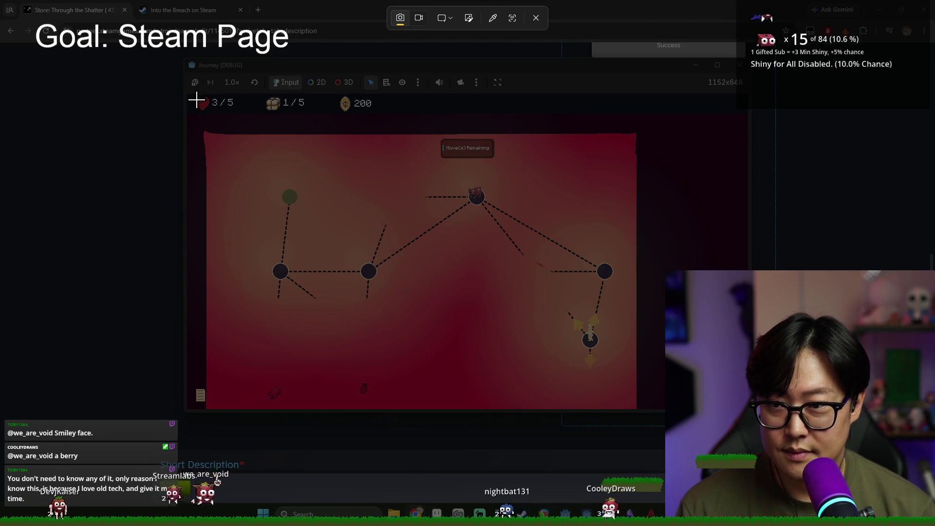
- Snip the game window's region map and bring up Save As for the capture
mouse_move(189, 94)
mouse_down()
mouse_move(568, 355)
mouse_move(745, 410)
mouse_up()
key(alt+Tab)
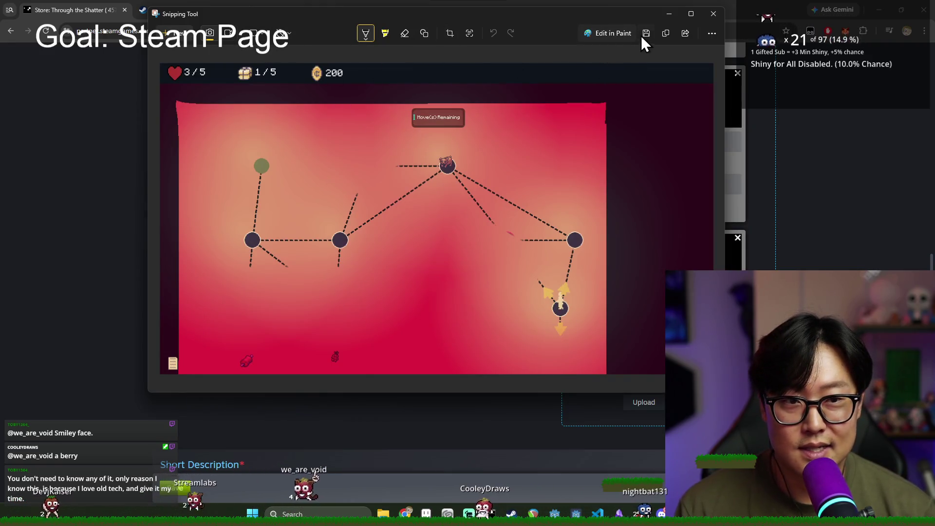
key(ctrl+s)
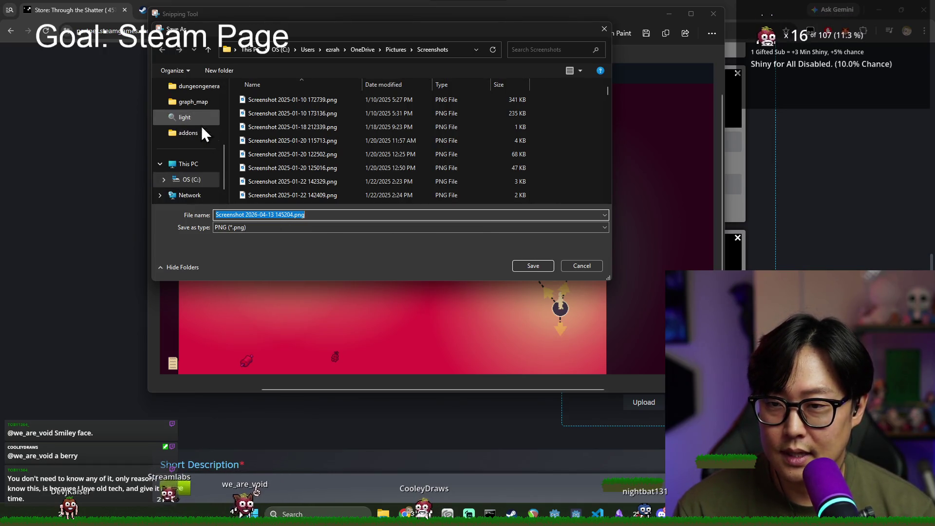
- Browse the save dialog to Documents > journey > project_management > Promotional
scroll(195, 166, up, 3)
click(197, 149)
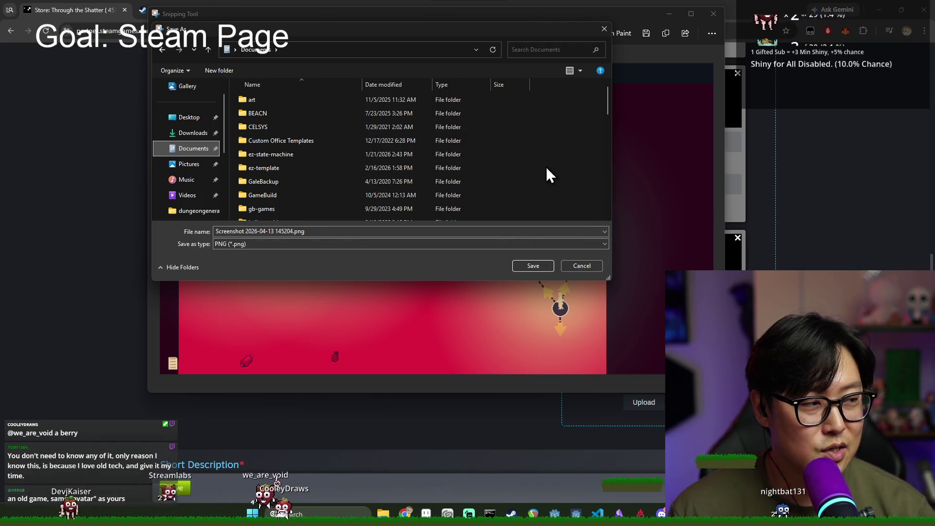
scroll(278, 176, down, 1)
scroll(277, 180, down, 4)
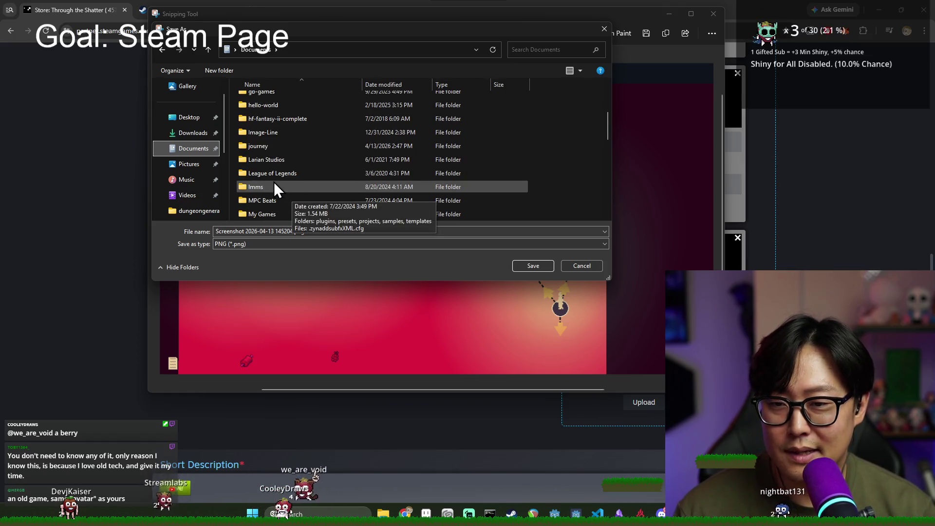
scroll(285, 175, up, 1)
double_click(273, 142)
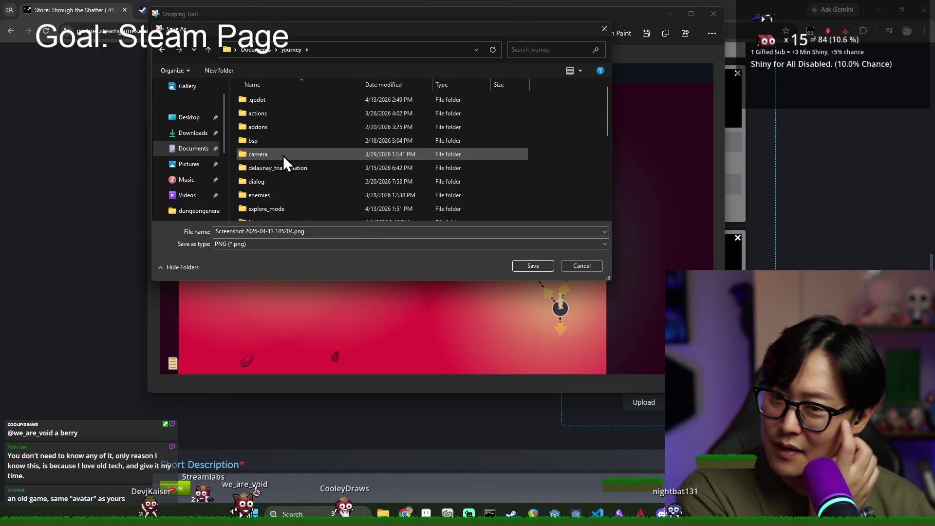
scroll(287, 161, down, 5)
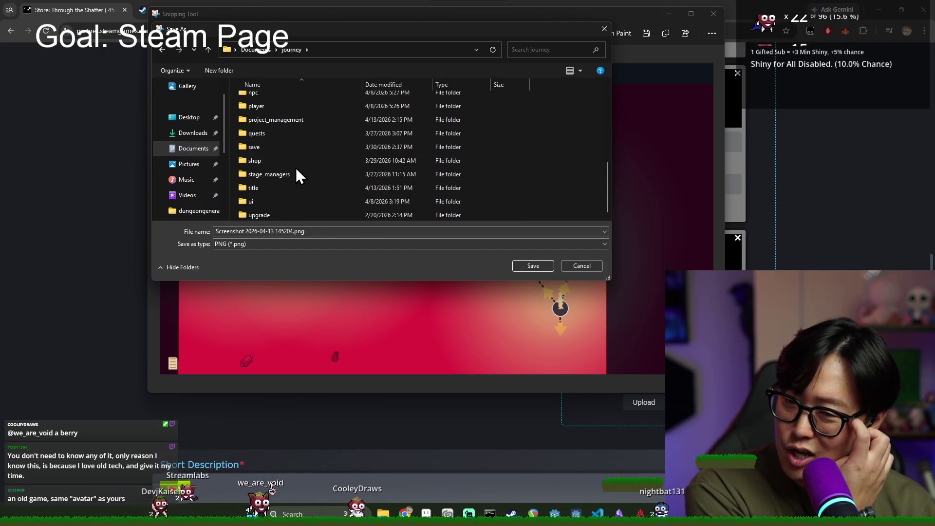
double_click(292, 120)
double_click(283, 114)
- Save the map capture as bear_example_0.png and close Snipping Tool
drag(292, 232, 216, 231)
text(bear)
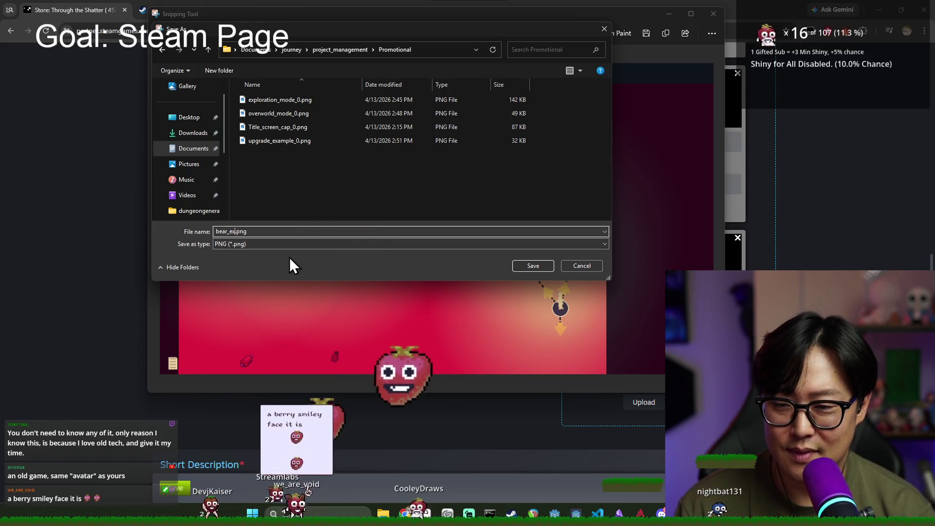
text(_example_)
key(Return)
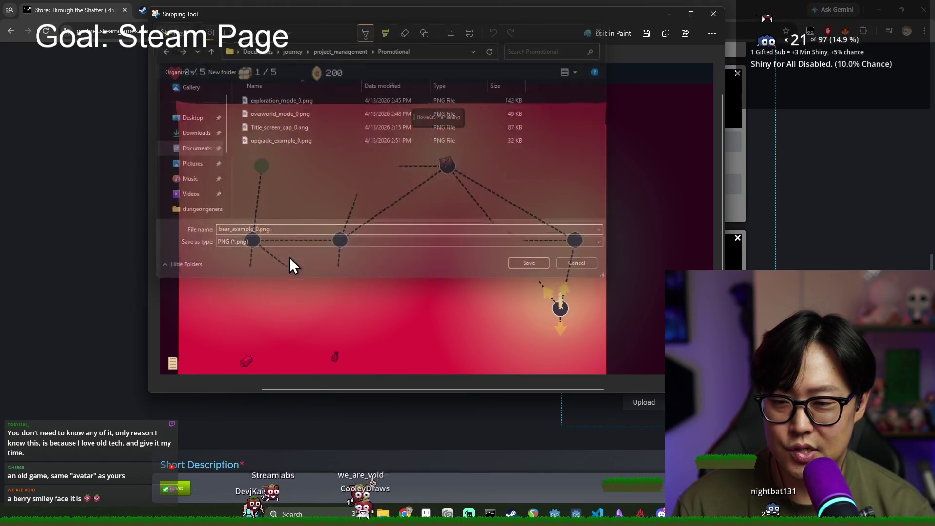
click(712, 14)
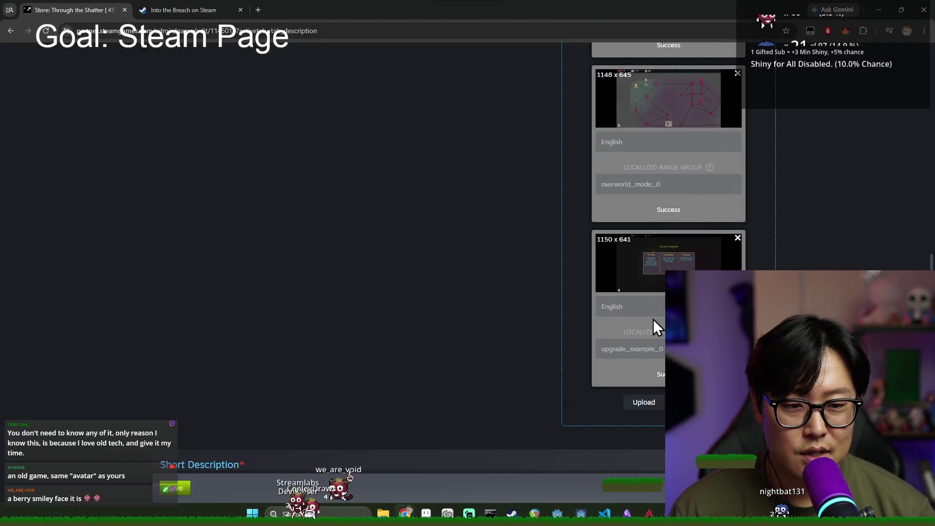
- Upload bear_example_0.png under Steamworks' Upload Custom Images
scroll(647, 331, up, 5)
click(662, 399)
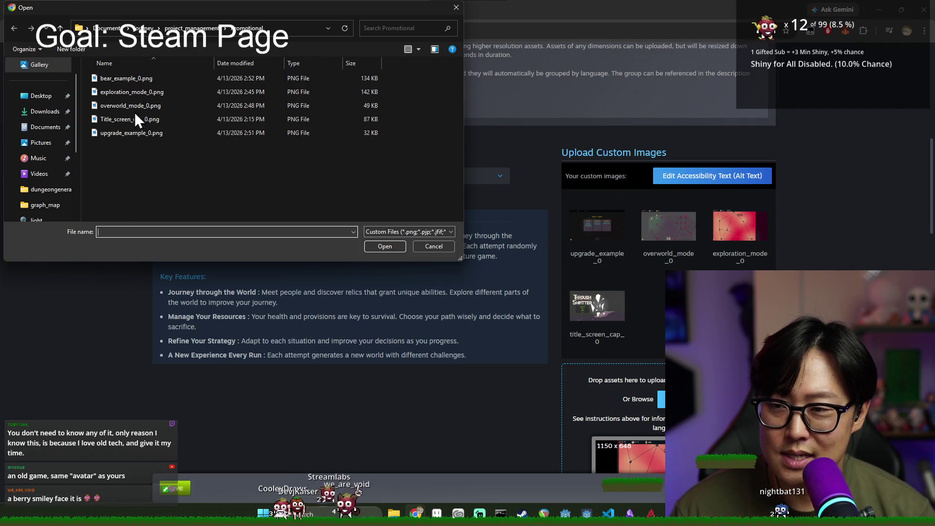
double_click(124, 83)
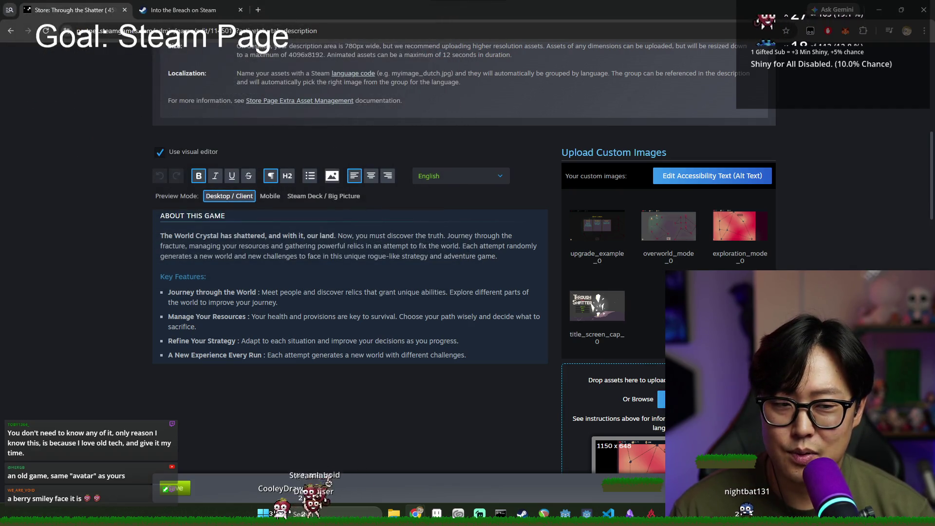
scroll(662, 298, down, 10)
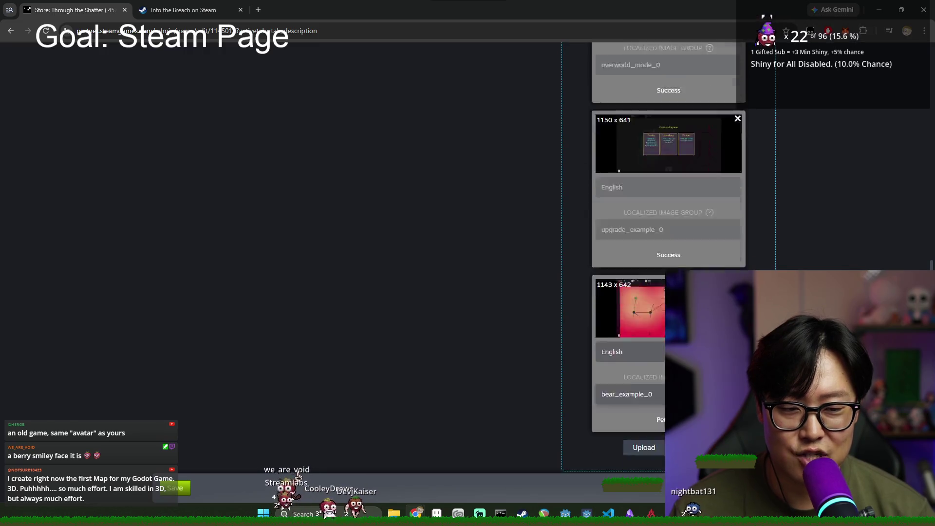
click(651, 280)
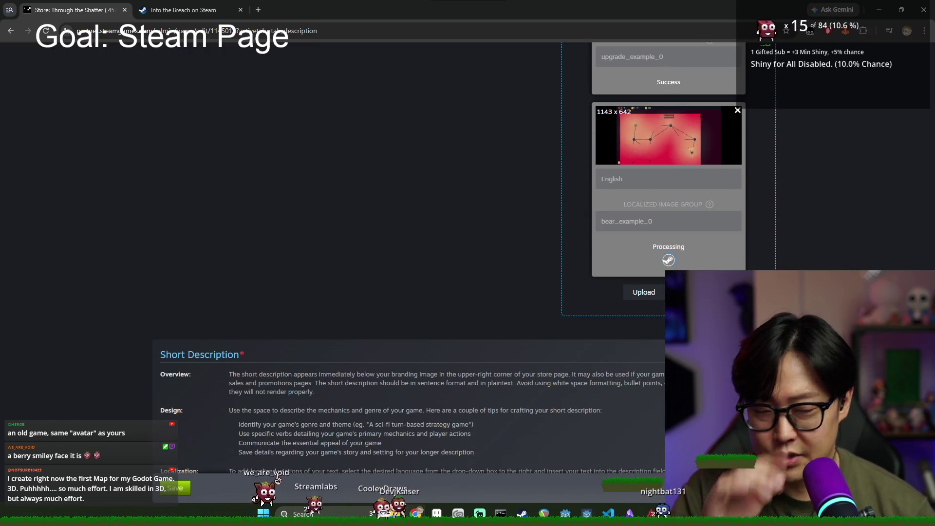
key(alt+Tab)
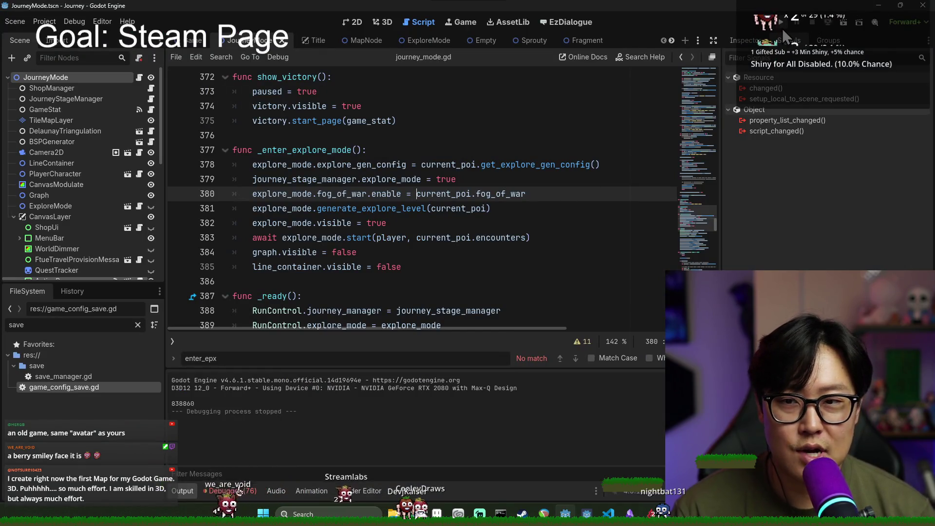
- Turn off Reset Save on the Game scene and save it
click(187, 40)
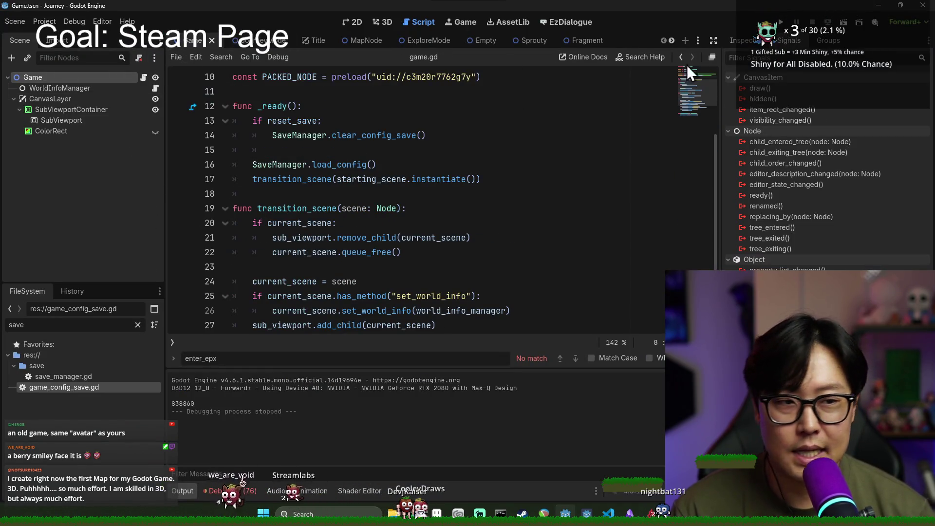
click(755, 41)
click(836, 158)
key(ctrl+s)
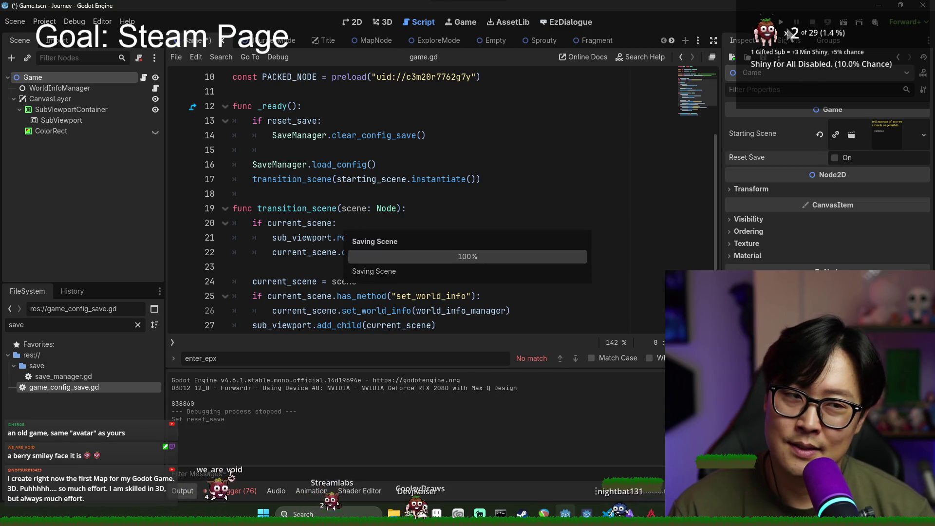
- In region_map_mode.gd, comment out the exit_scene.emit(journey_mode_scene) line and save
text(retgion)
key(BackSpace)
key(BackSpace)
text(gi)
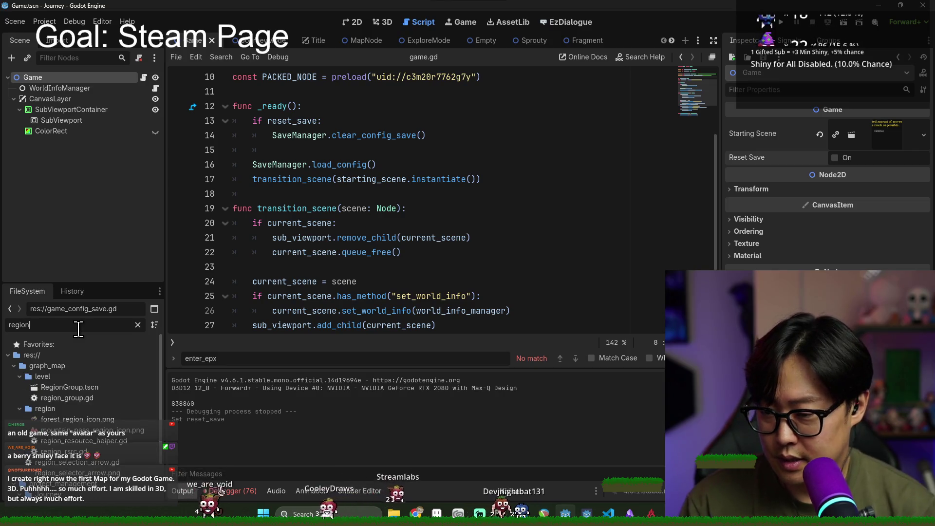
scroll(73, 419, down, 3)
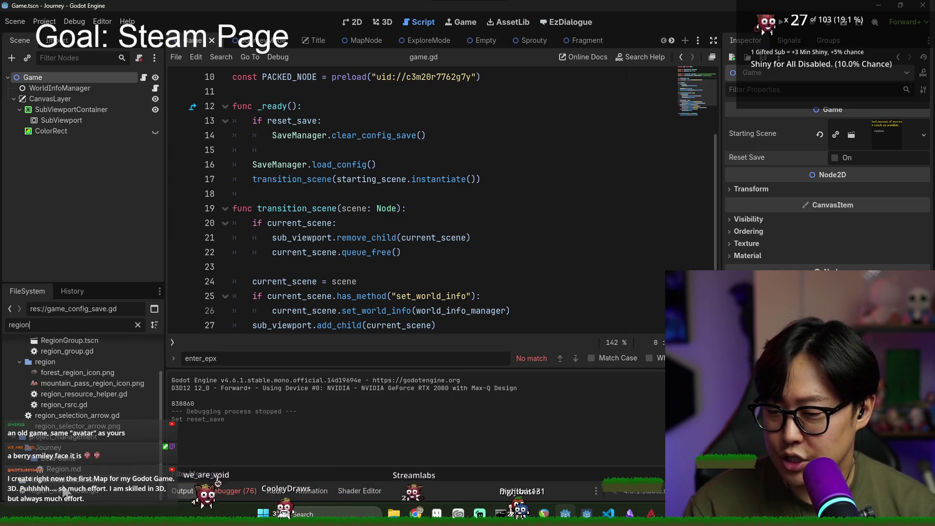
key(Return)
click(302, 193)
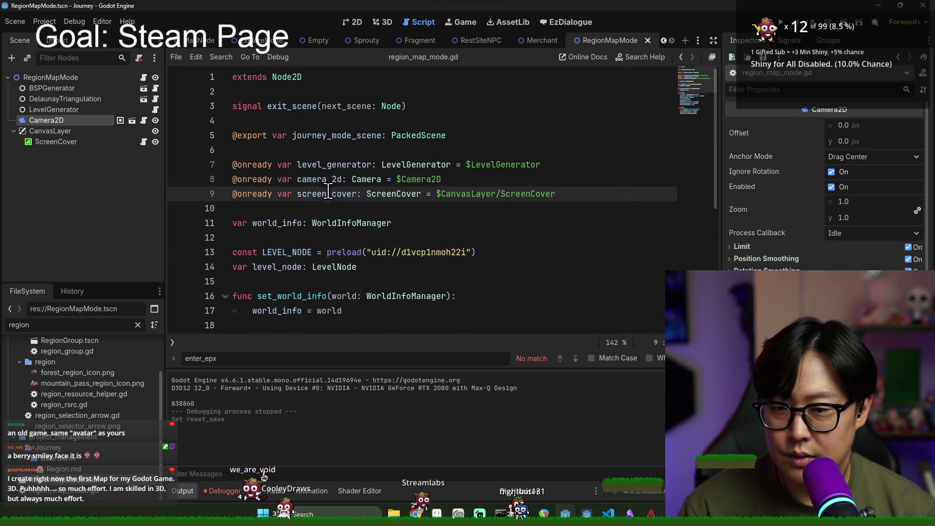
double_click(310, 106)
key(ctrl+f)
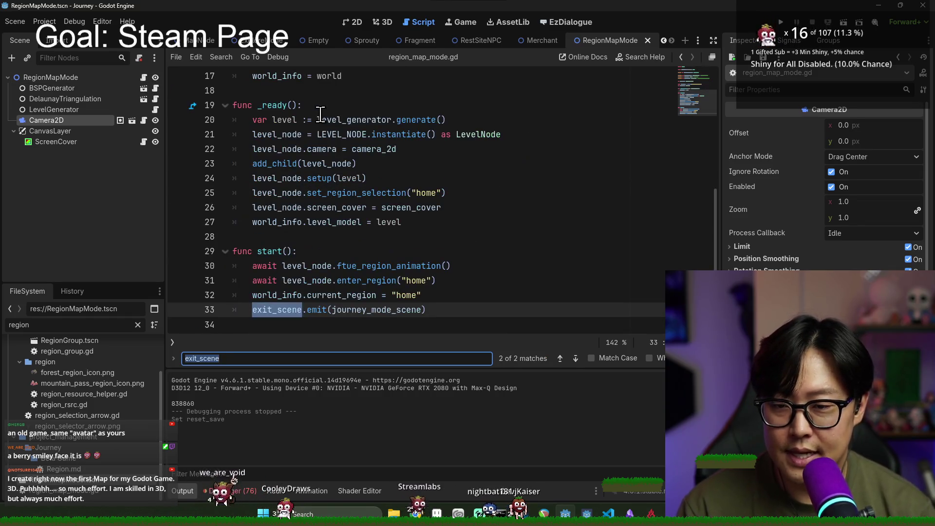
click(254, 310)
text(#)
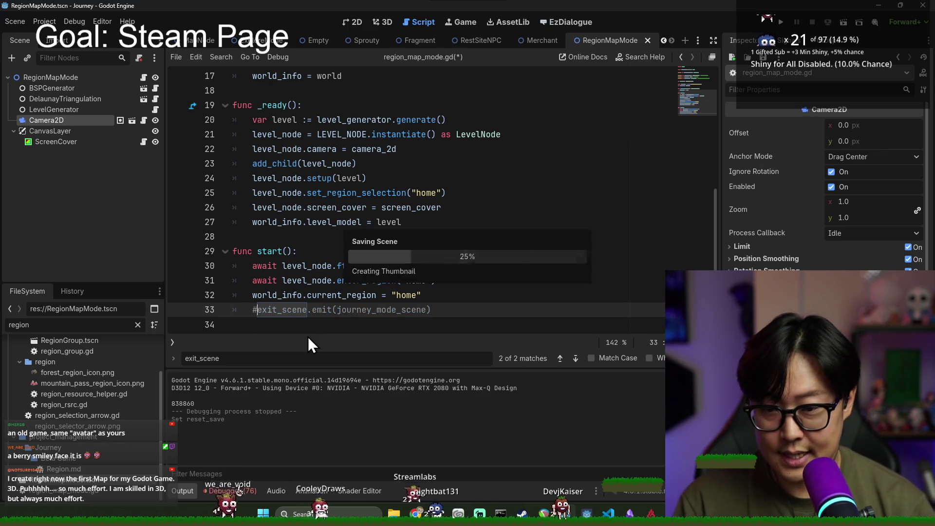
key(ctrl+s)
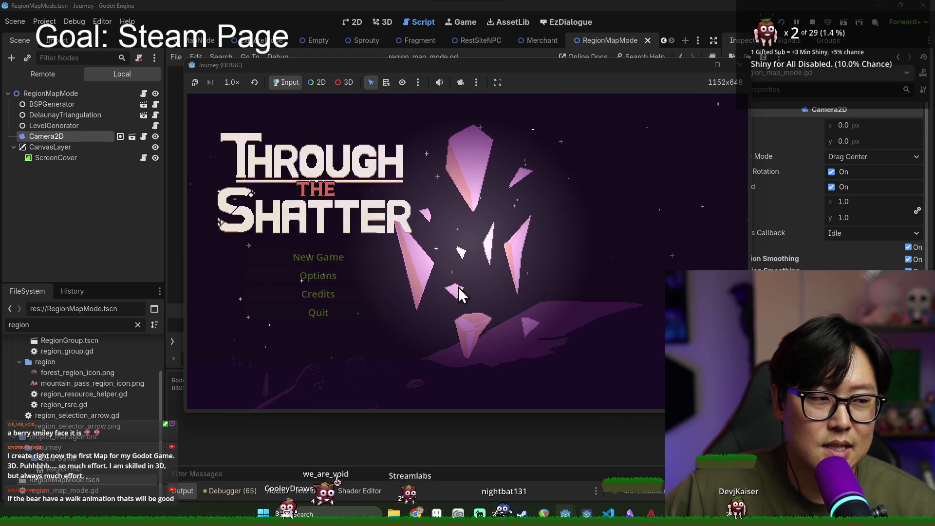
- Start a New Game from the running game's title menu
click(307, 255)
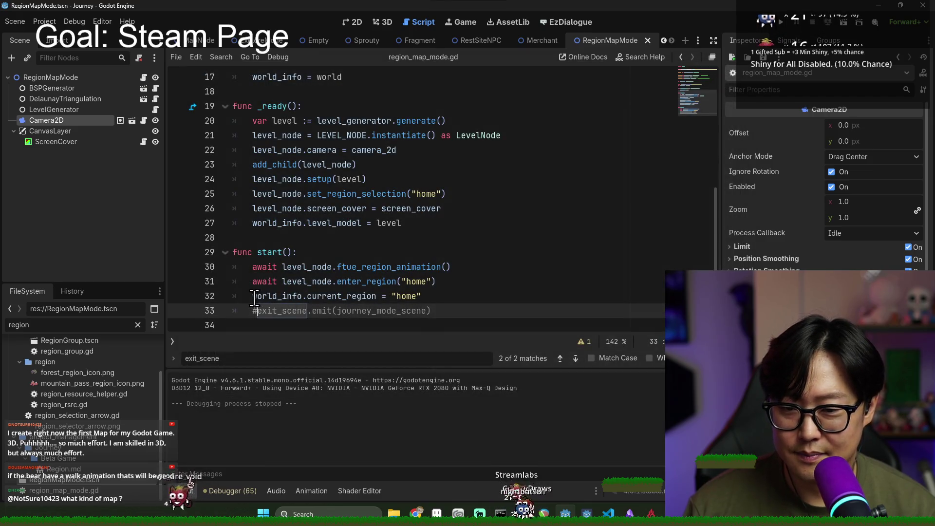
click(254, 296)
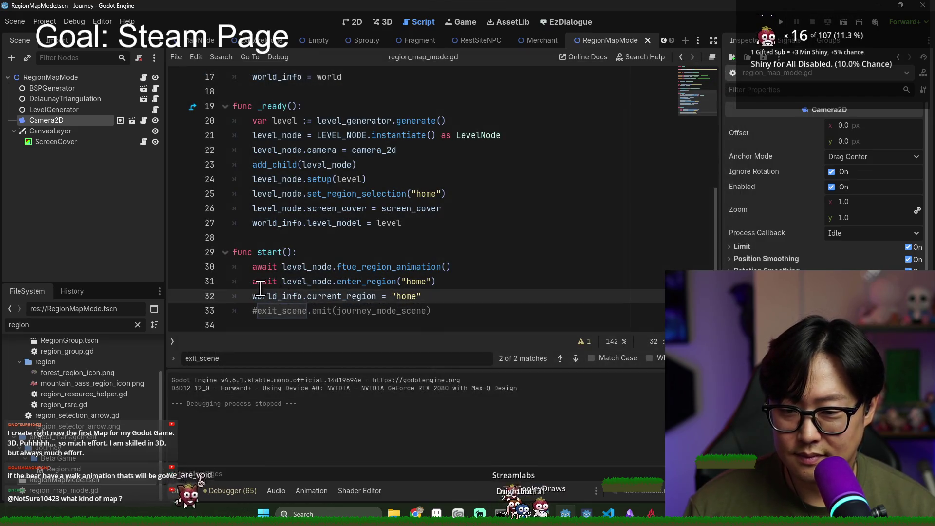
- Uncomment the exit_scene emit line in start() and save the script
click(243, 281)
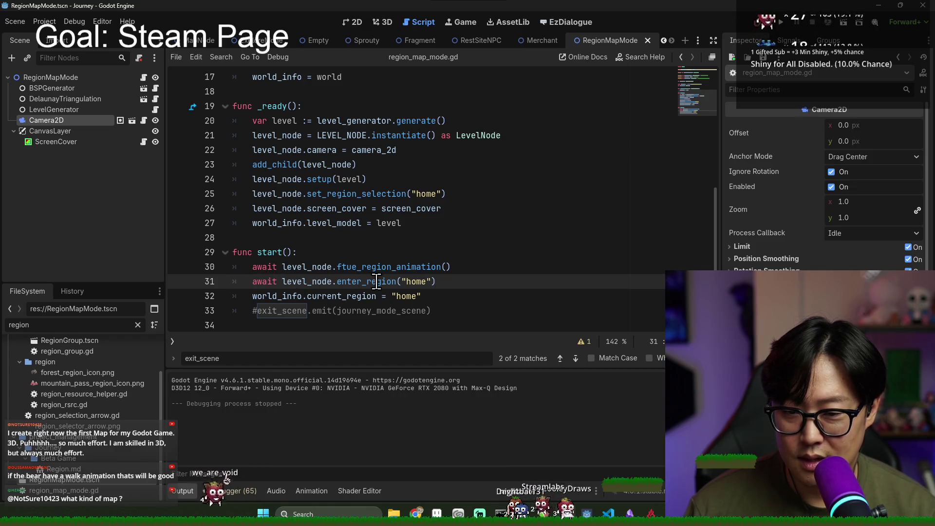
click(260, 311)
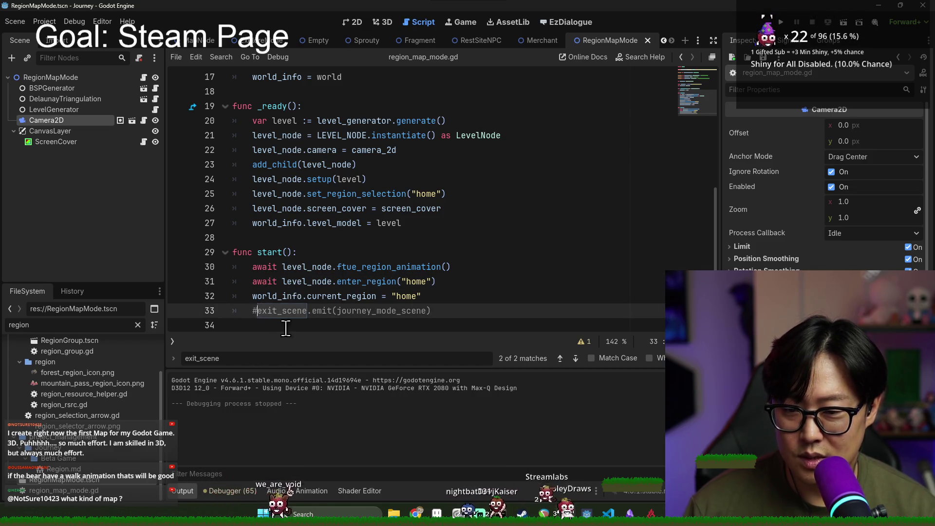
click(355, 225)
key(ctrl+s)
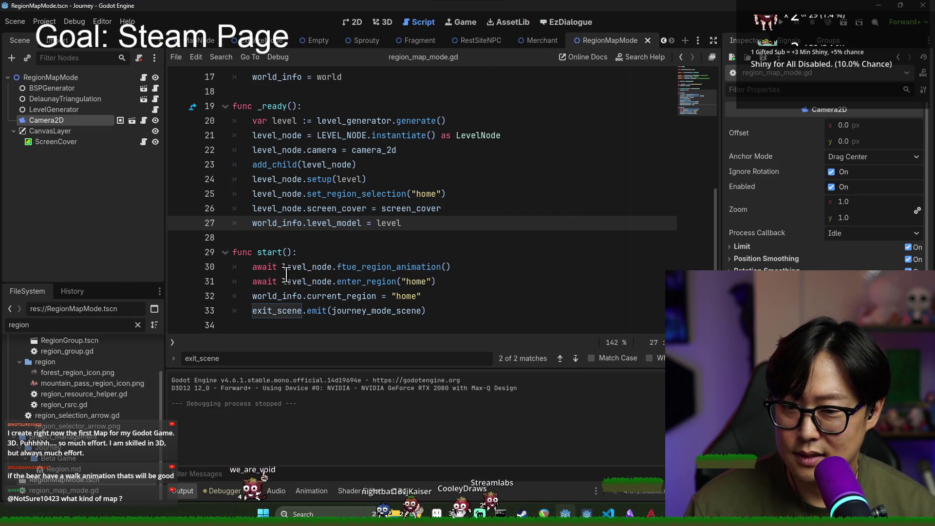
- Inspect the set_region_selection and world_info lines in _ready()
scroll(286, 276, up, 2)
scroll(280, 252, down, 1)
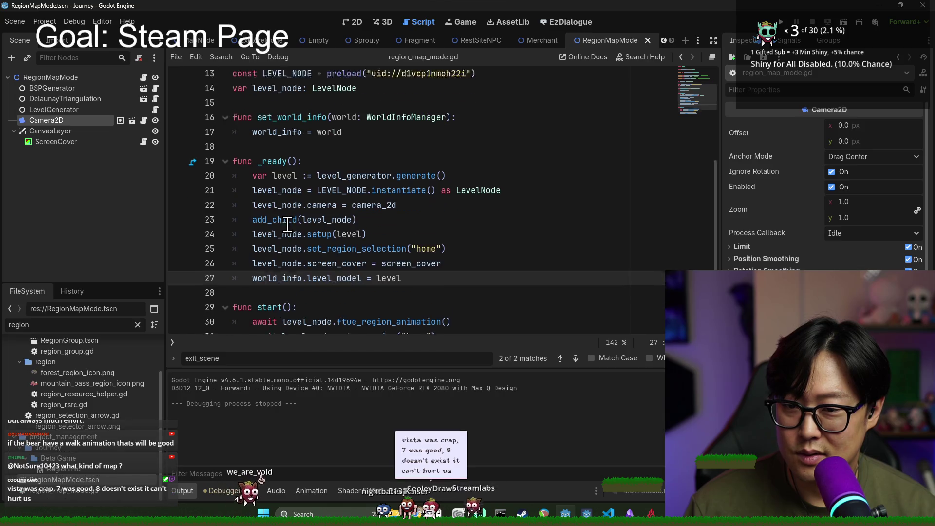
double_click(271, 253)
click(332, 238)
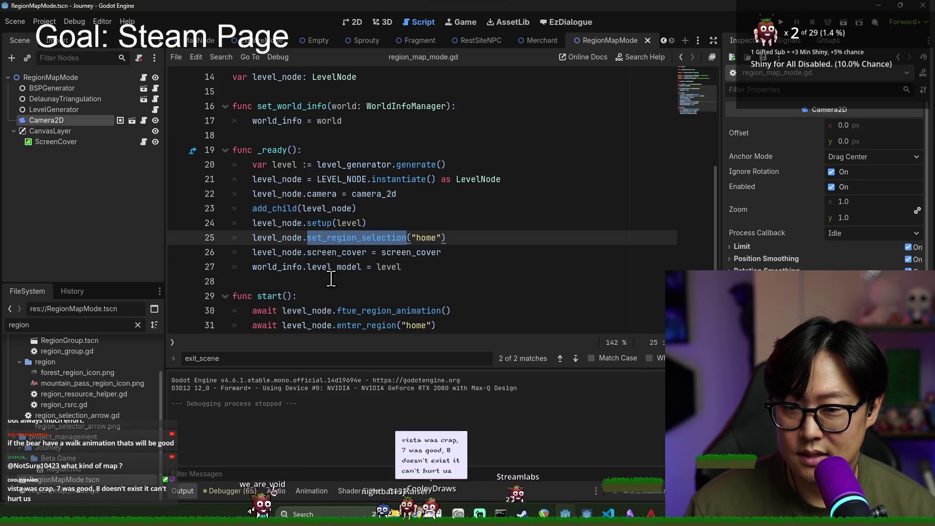
double_click(326, 238)
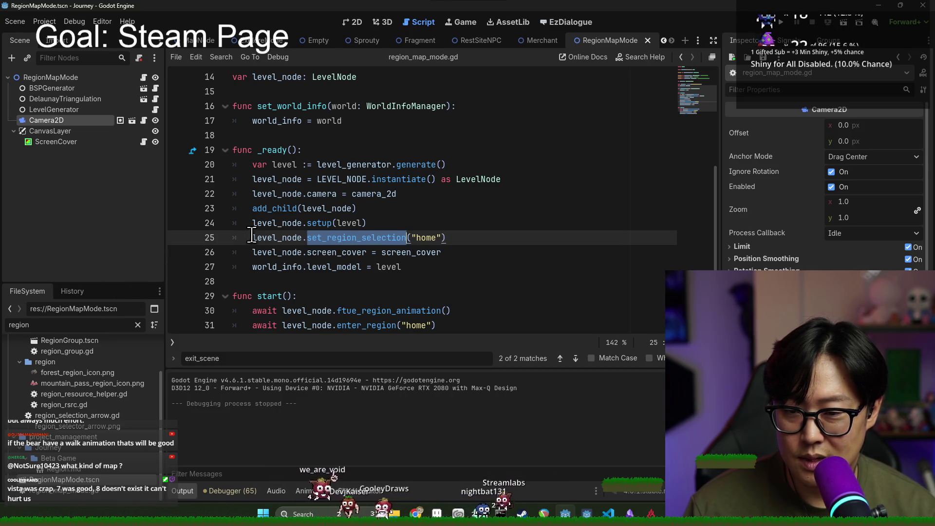
click(273, 227)
double_click(358, 239)
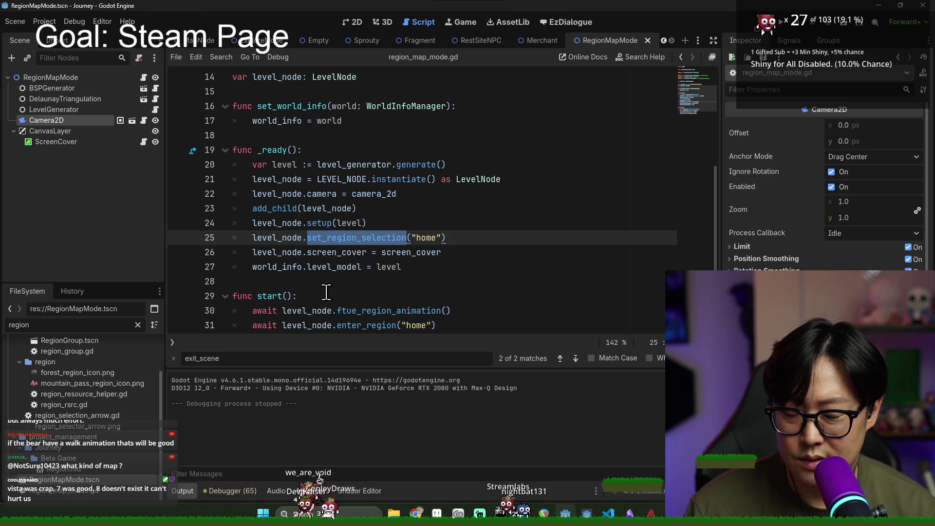
double_click(325, 252)
double_click(283, 267)
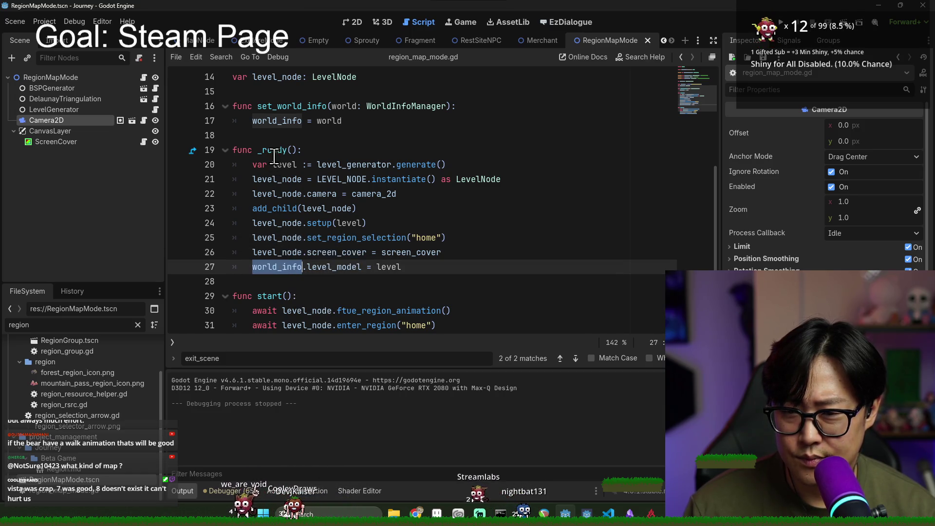
scroll(275, 160, down, 1)
- Comment out the enter_region call with Ctrl+K and run the game to its title menu
click(273, 252)
click(382, 267)
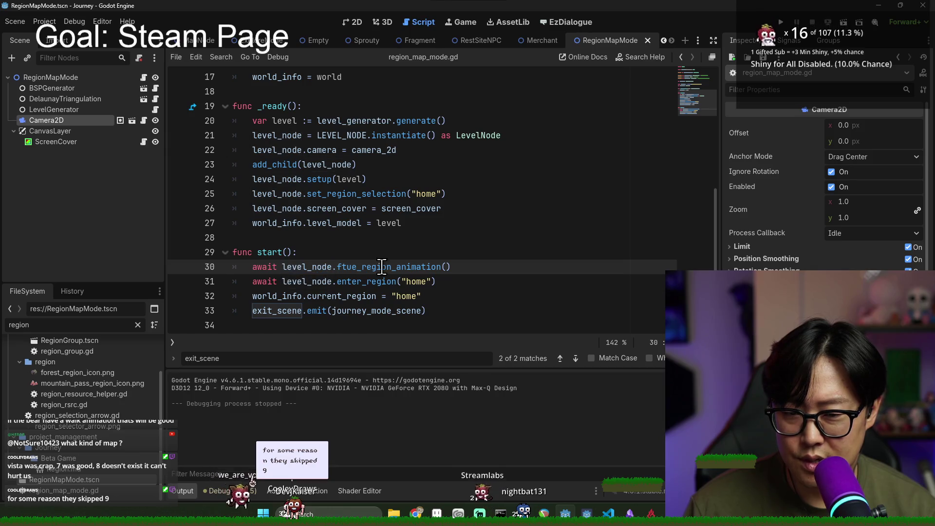
click(254, 282)
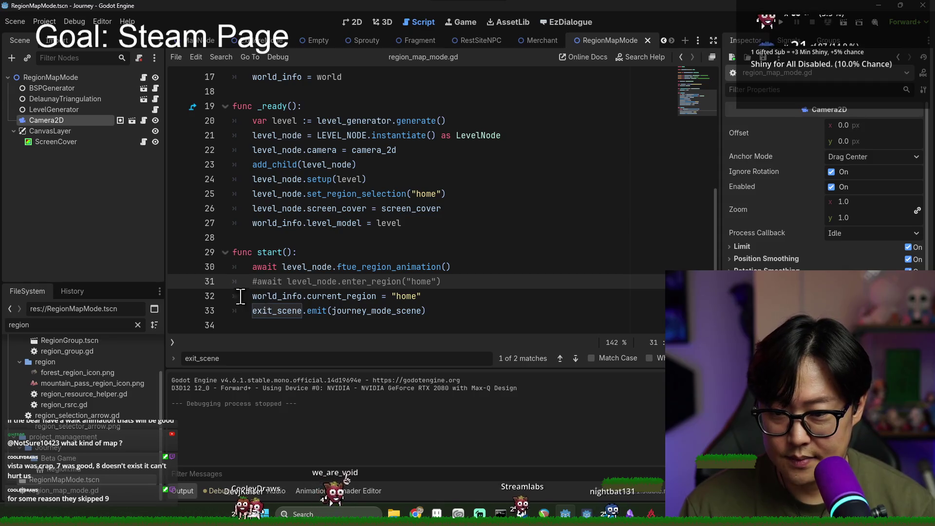
key(ctrl+k)
key(ctrl+k)
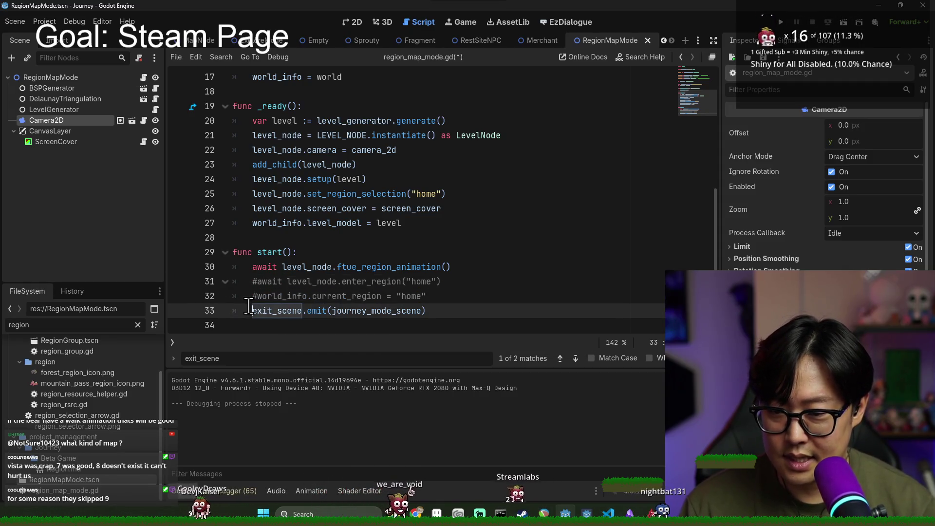
key(F5)
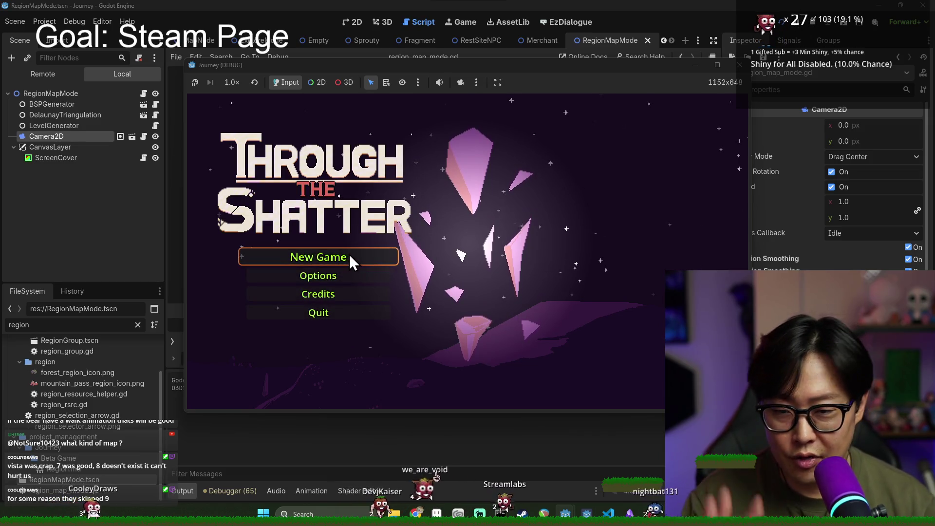
- Start a new game so the region map shows, then begin a Win+Shift+S screen snip
click(350, 255)
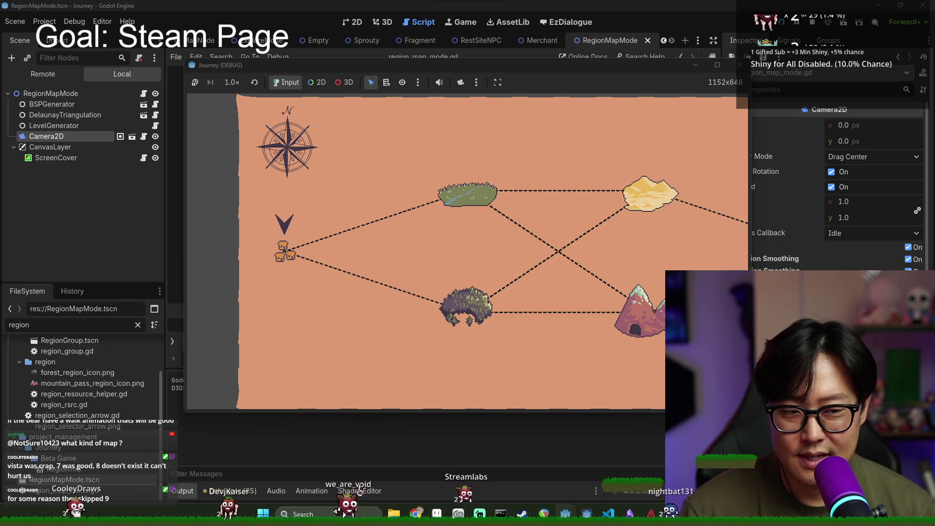
key(super+shift+s)
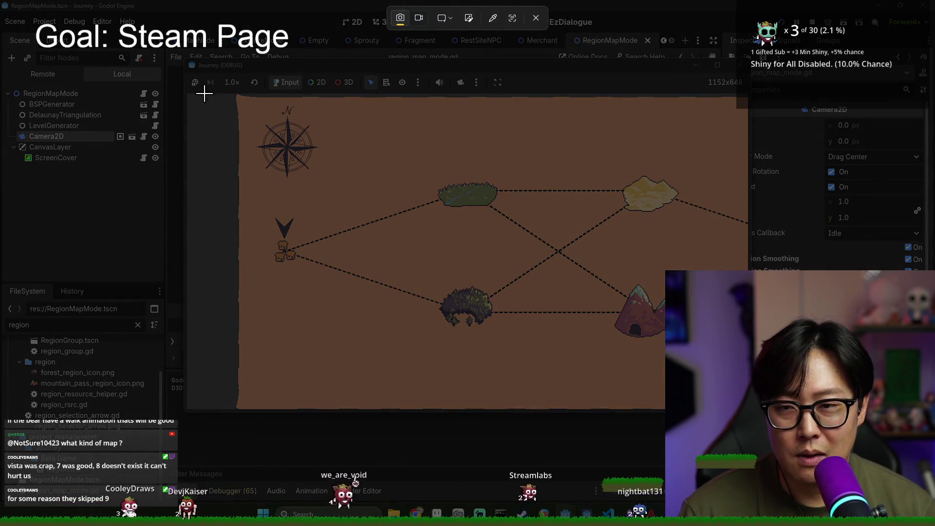
- Snip the game window showing the region map and start saving it, browsing C: into the user profile folder
mouse_move(187, 94)
mouse_down()
mouse_move(378, 177)
mouse_move(719, 351)
mouse_move(748, 409)
mouse_up()
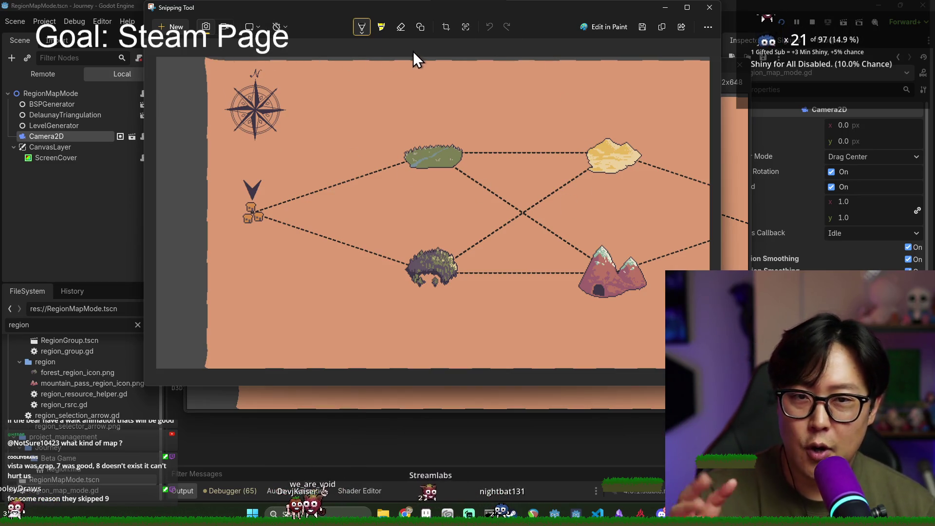
click(642, 27)
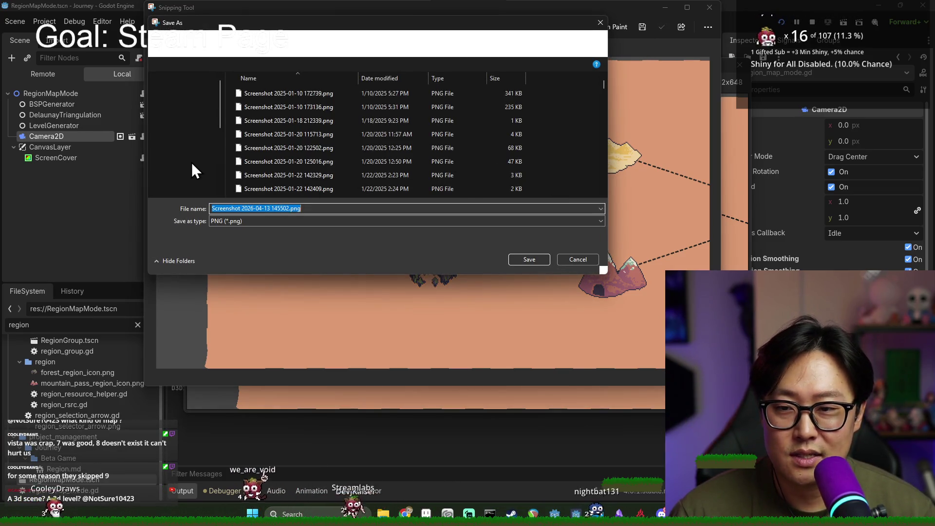
click(191, 173)
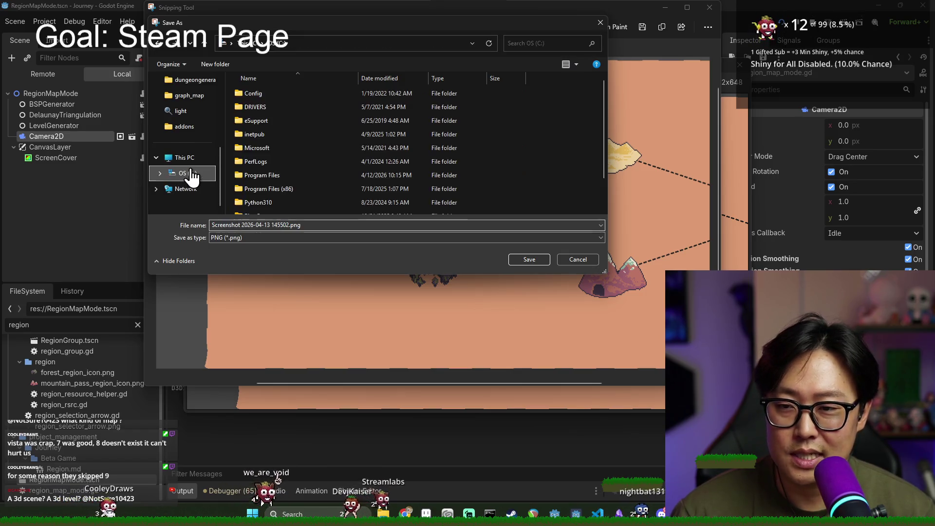
scroll(273, 197, down, 1)
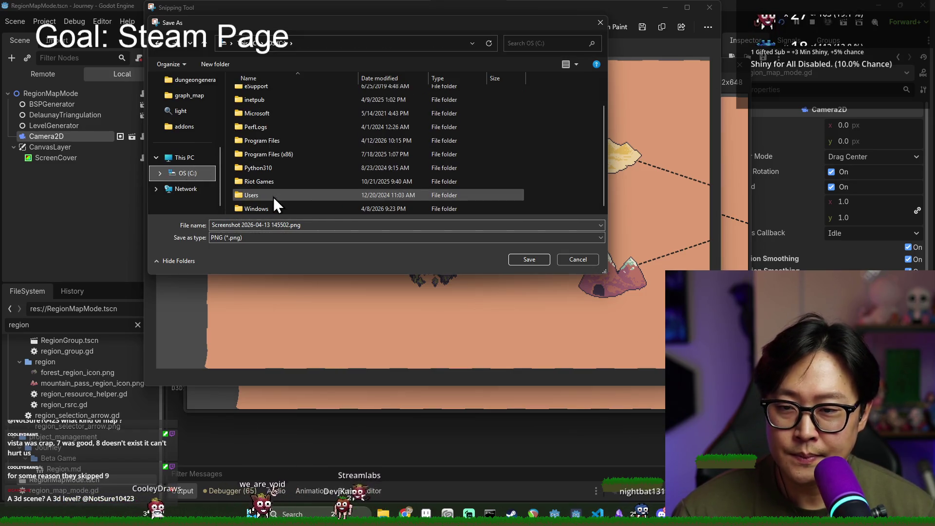
scroll(290, 183, up, 1)
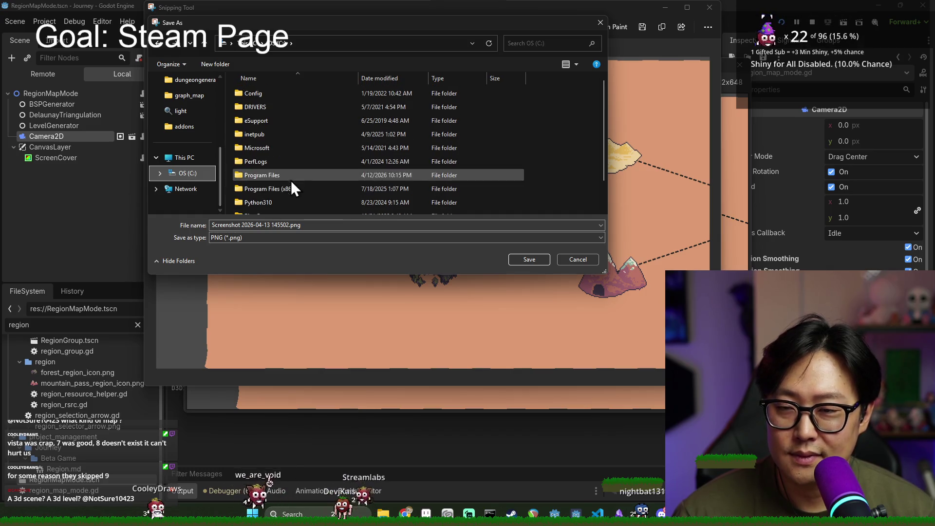
scroll(299, 171, down, 1)
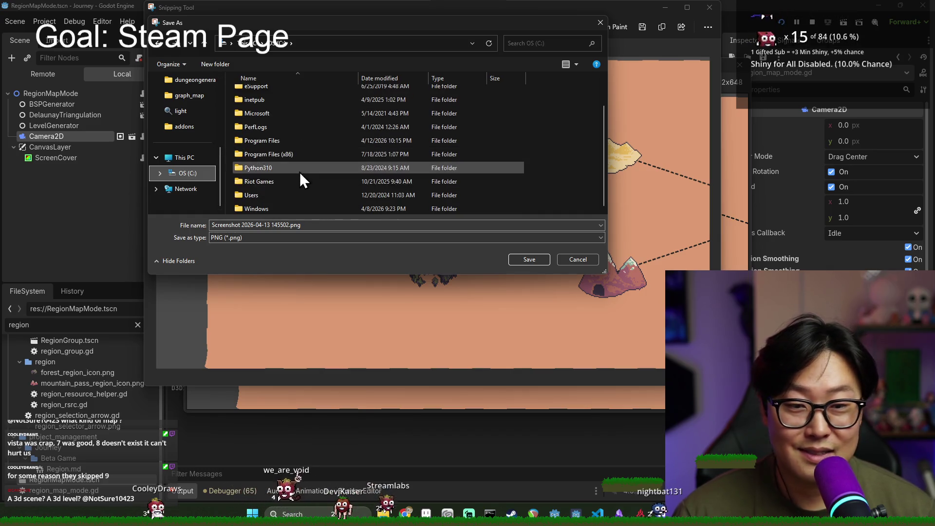
double_click(277, 197)
double_click(259, 97)
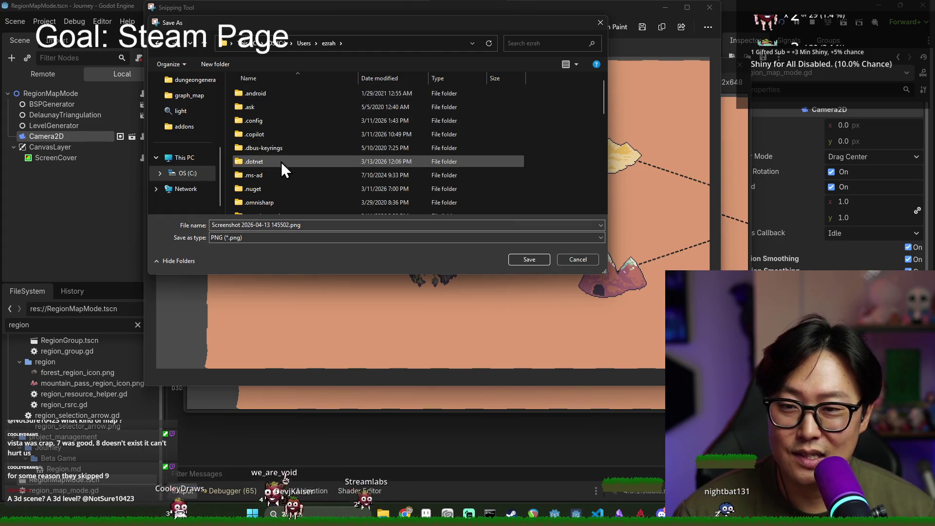
- Navigate to Documents > journey > project_management > Promotional as the save location
scroll(283, 163, down, 2)
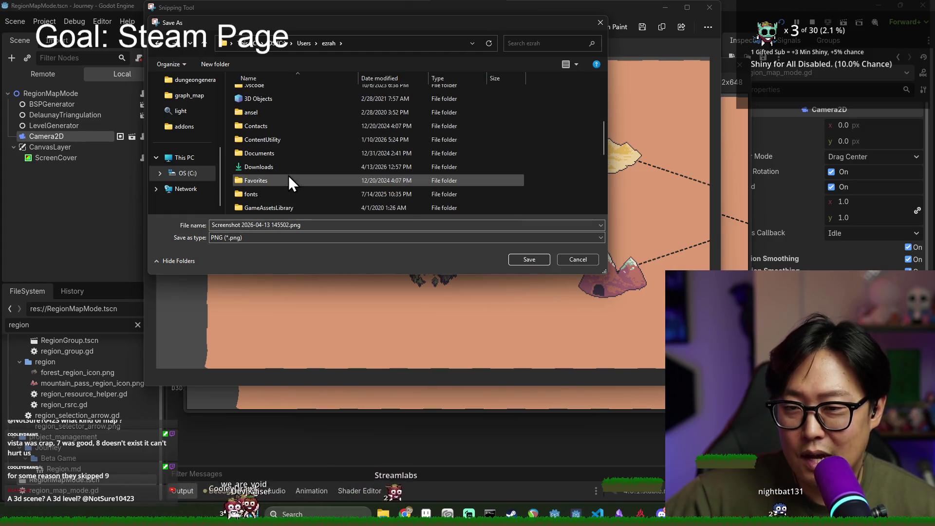
scroll(271, 181, down, 1)
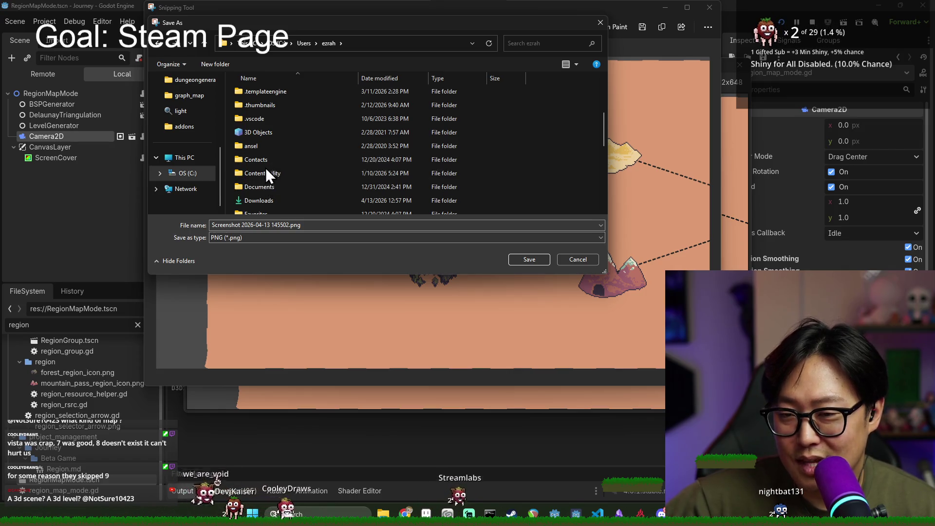
scroll(271, 176, down, 1)
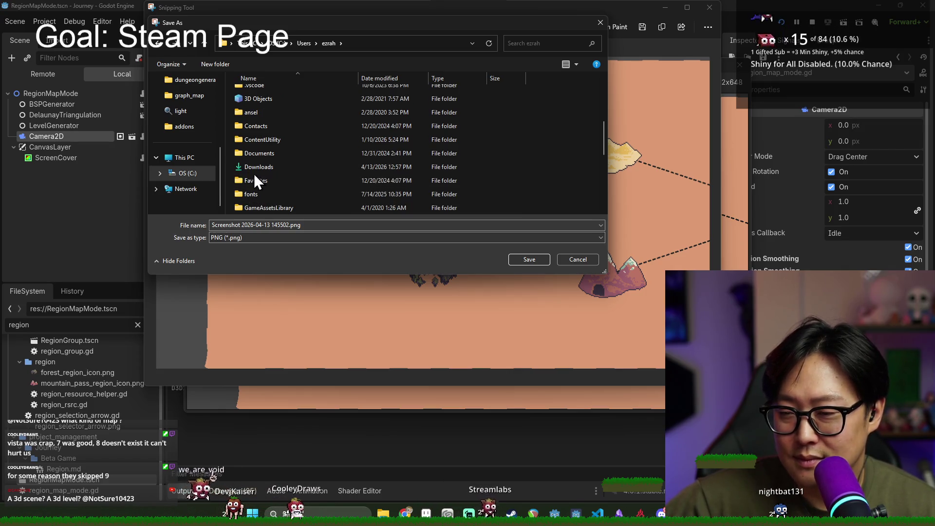
scroll(263, 185, up, 5)
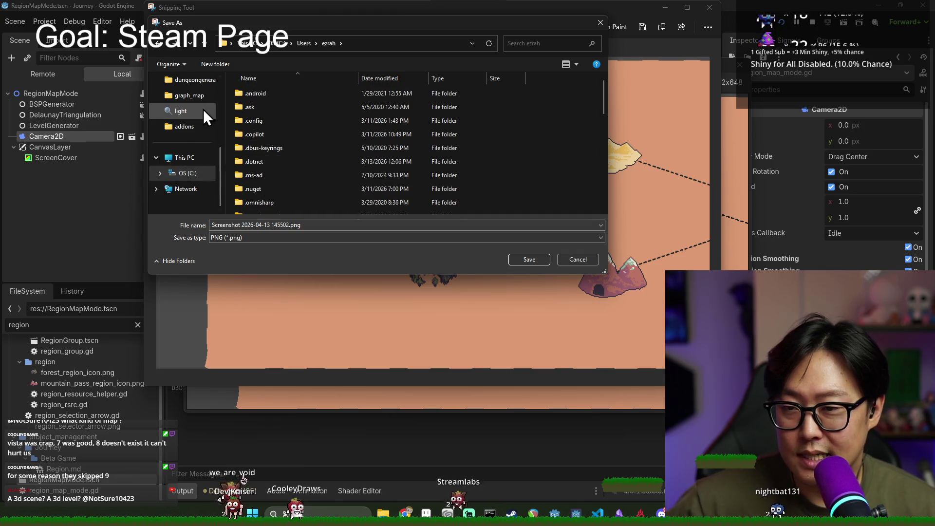
scroll(203, 109, up, 5)
click(200, 159)
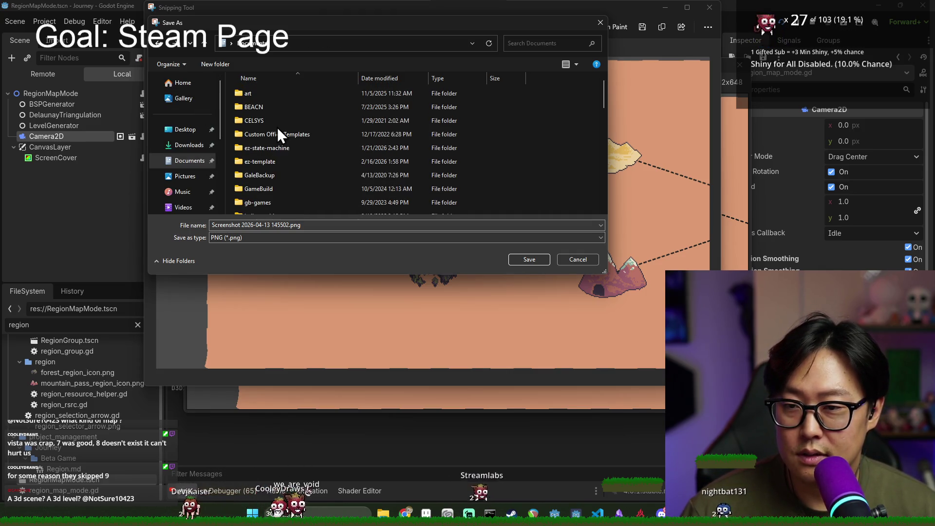
key(j)
double_click(283, 92)
scroll(288, 192, down, 5)
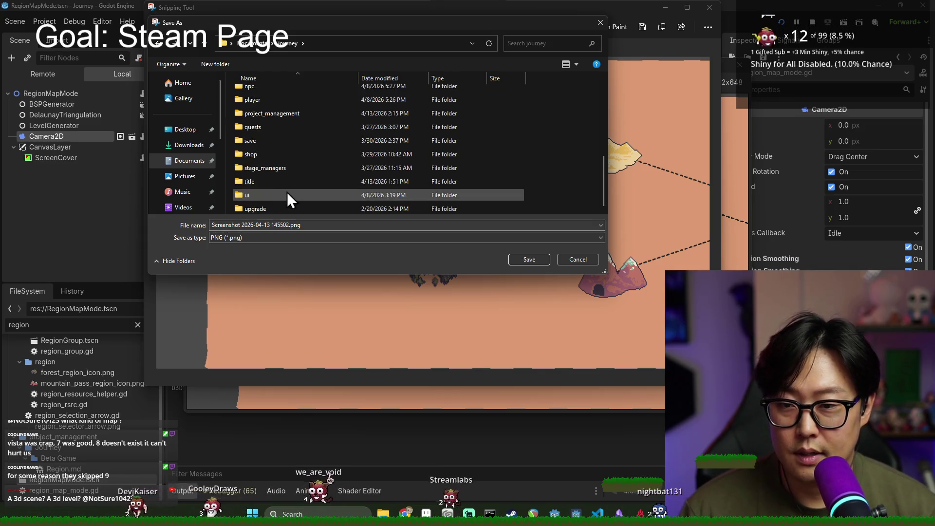
double_click(274, 114)
double_click(274, 107)
- Save the snip as region_selection_mode.png, keeping the extension, and close Snipping Tool
click(288, 225)
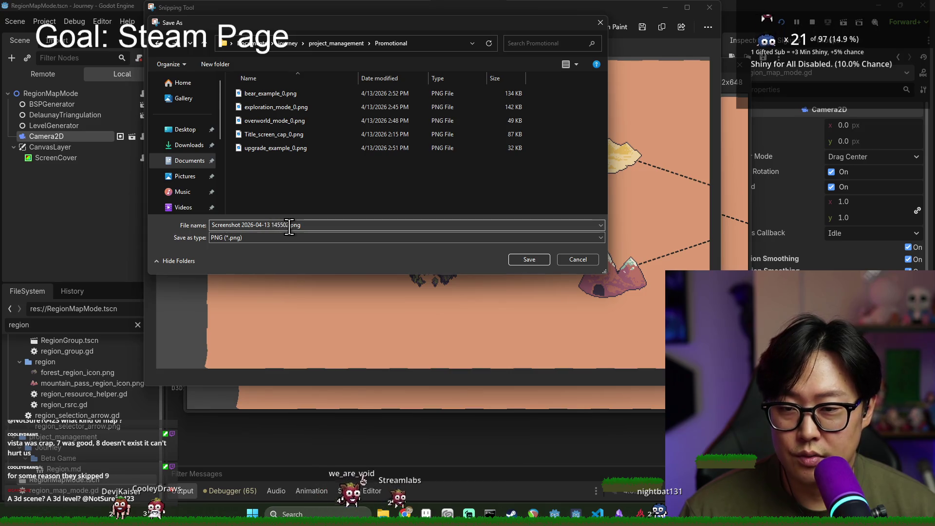
drag(288, 225, 165, 223)
text(region_selection_)
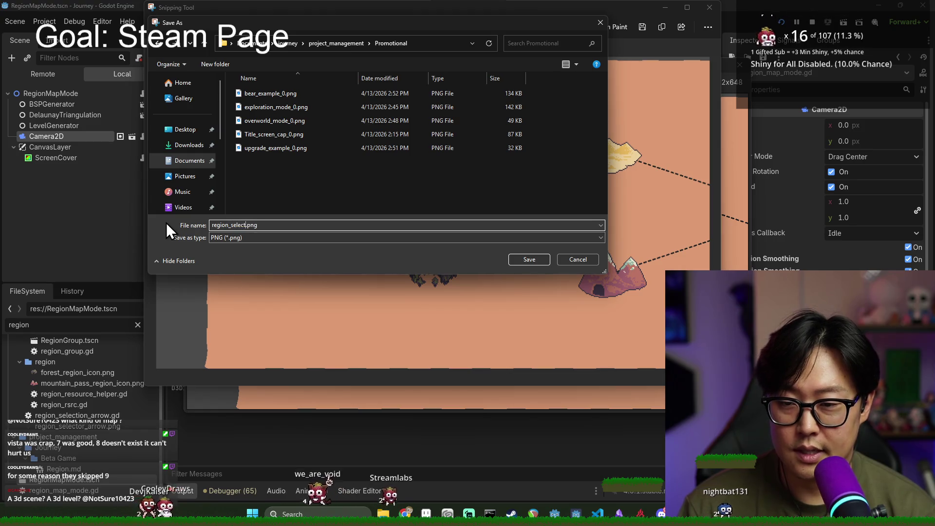
text(mode_0)
key(Return)
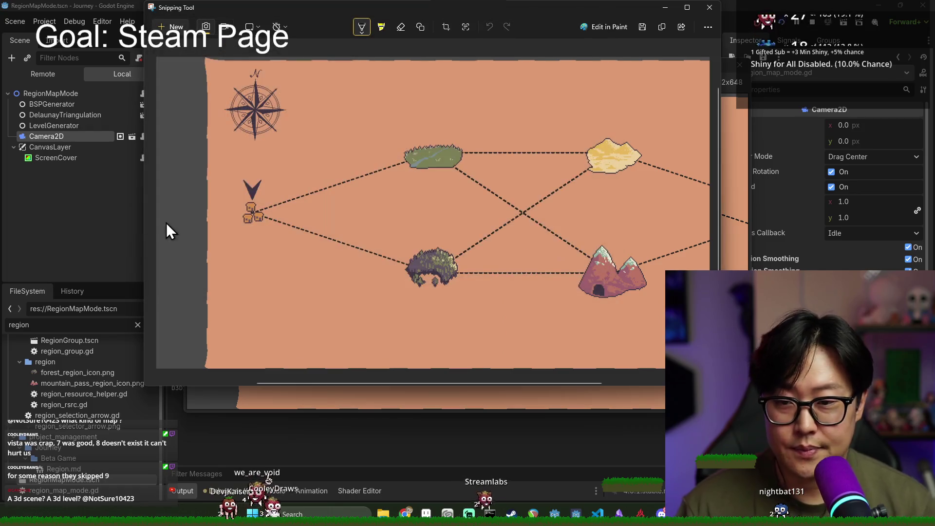
click(710, 7)
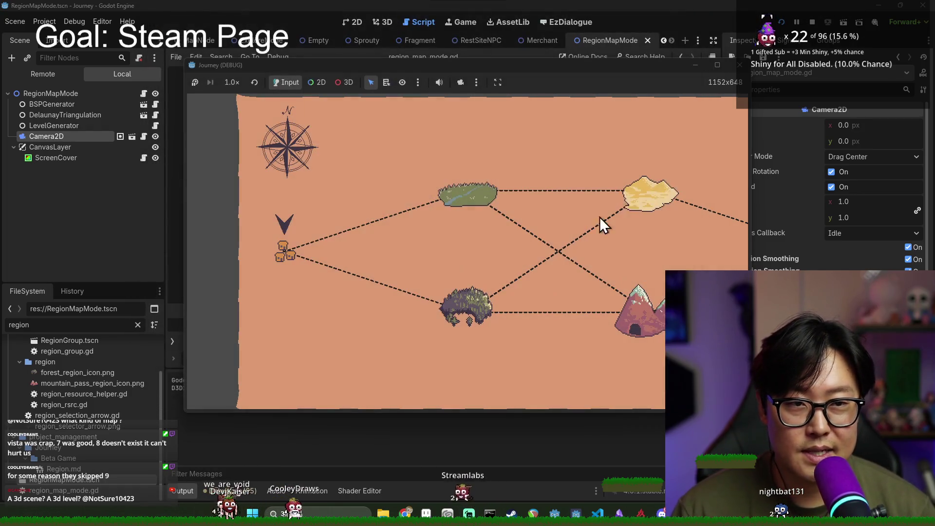
- Return to the Steamworks store page editor and upload the pending custom images
key(alt+Tab)
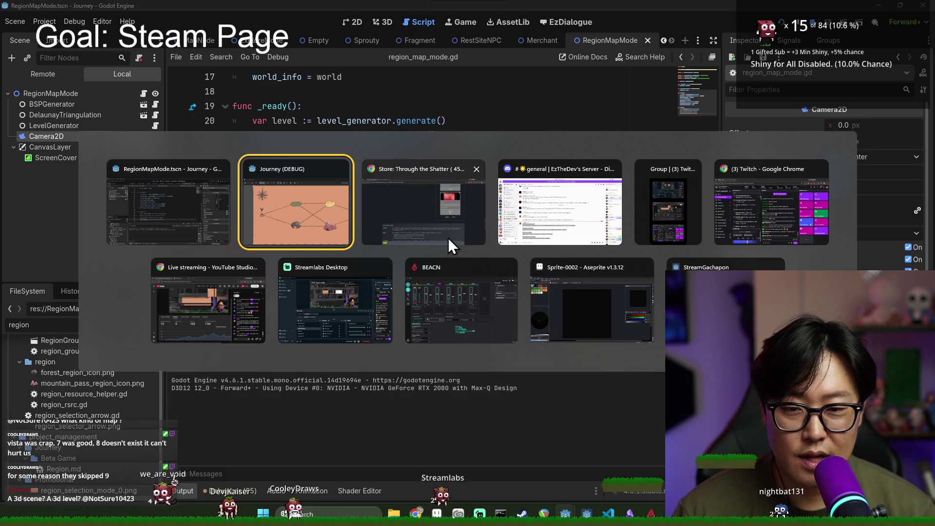
click(390, 216)
click(646, 274)
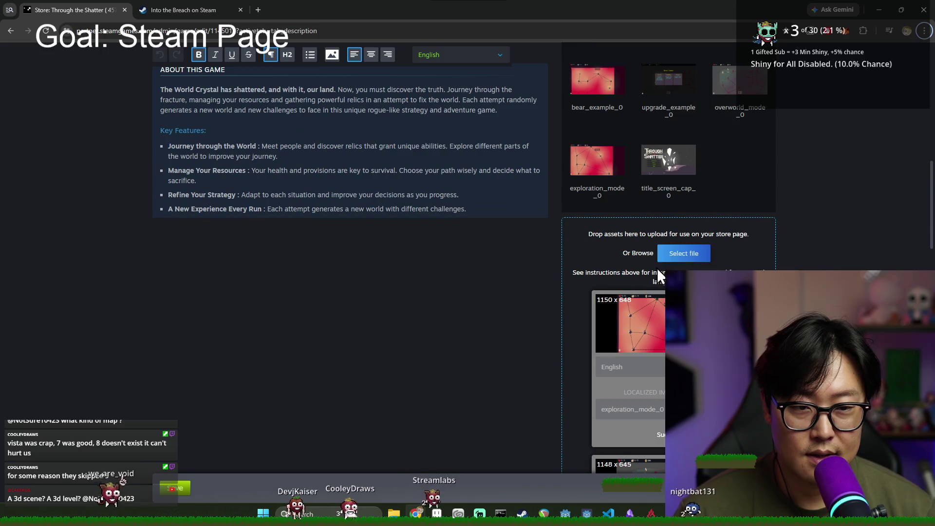
- Choose region_selection_mode_0.png and upload it as a new custom image
click(679, 255)
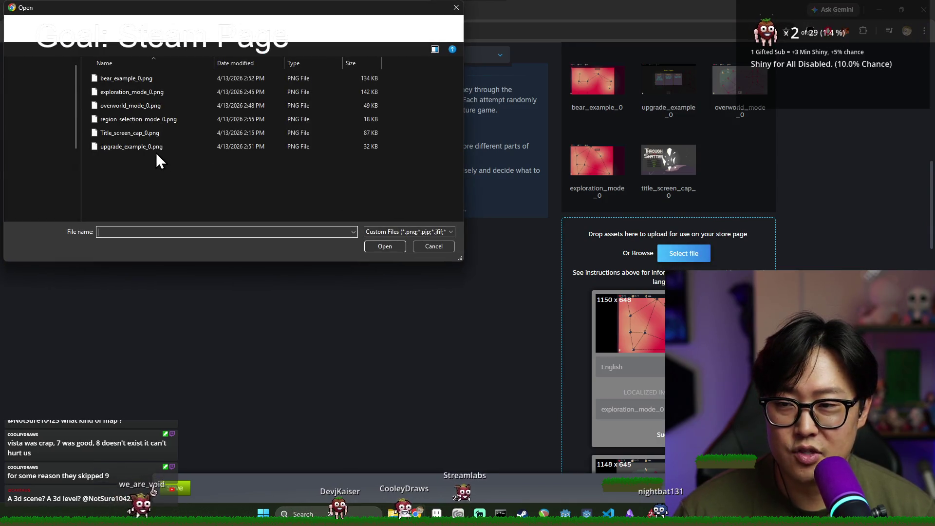
click(142, 133)
click(141, 119)
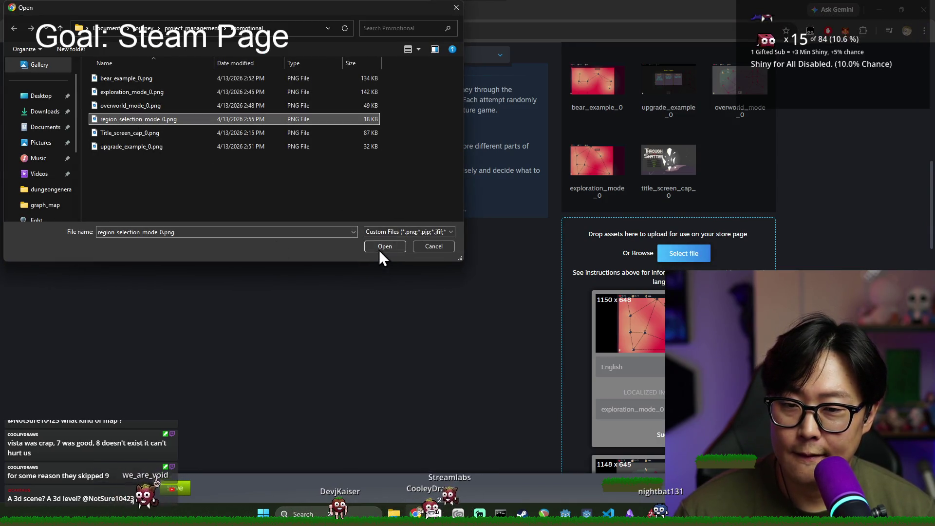
click(382, 248)
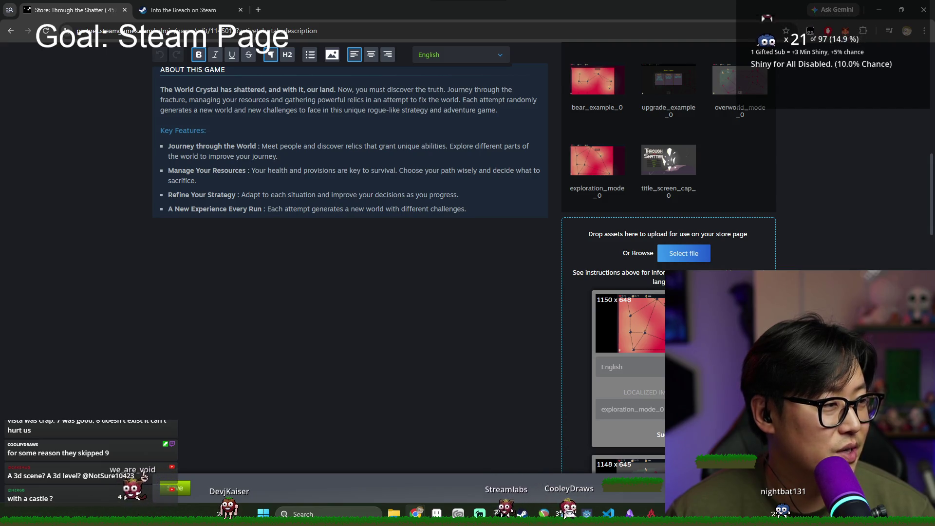
scroll(464, 297, down, 10)
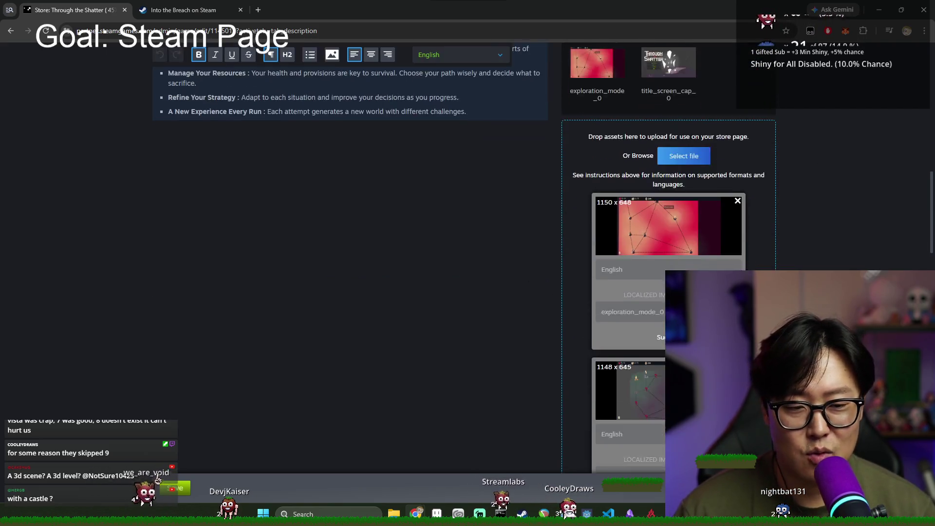
click(644, 292)
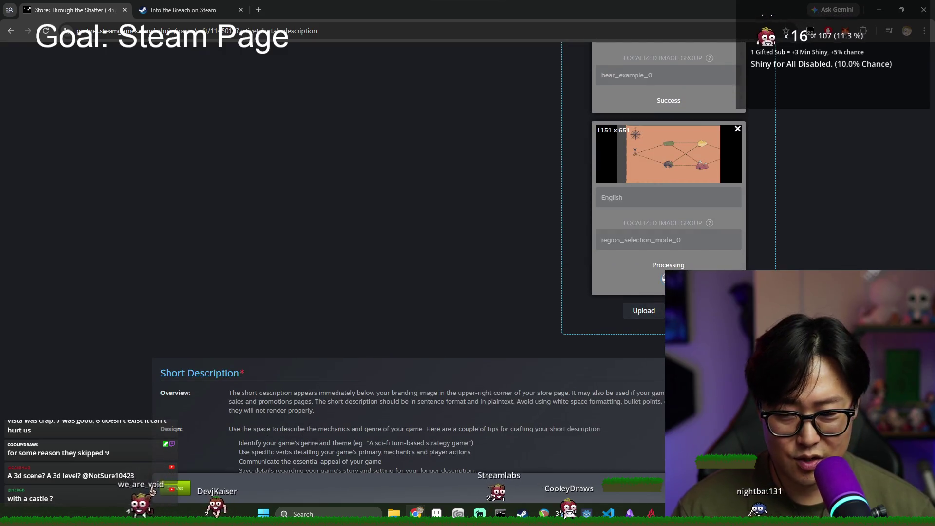
scroll(481, 295, up, 10)
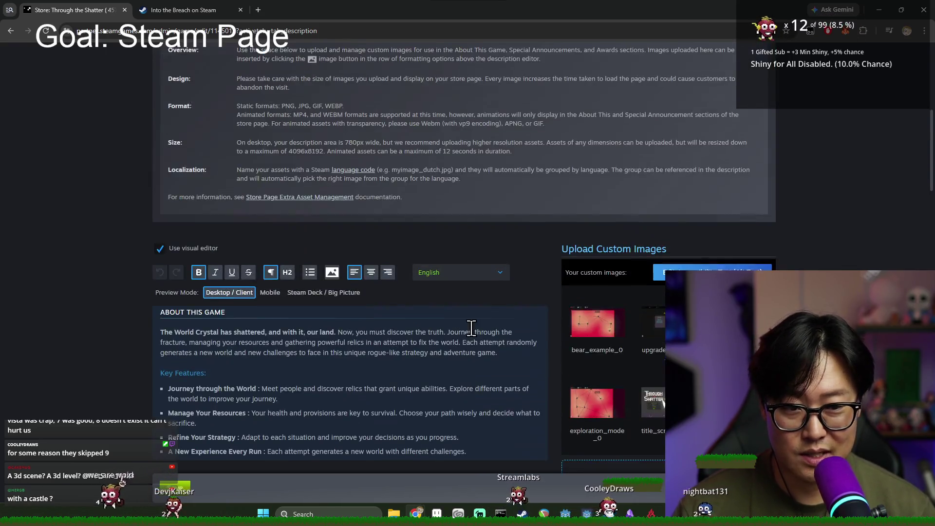
scroll(531, 322, down, 5)
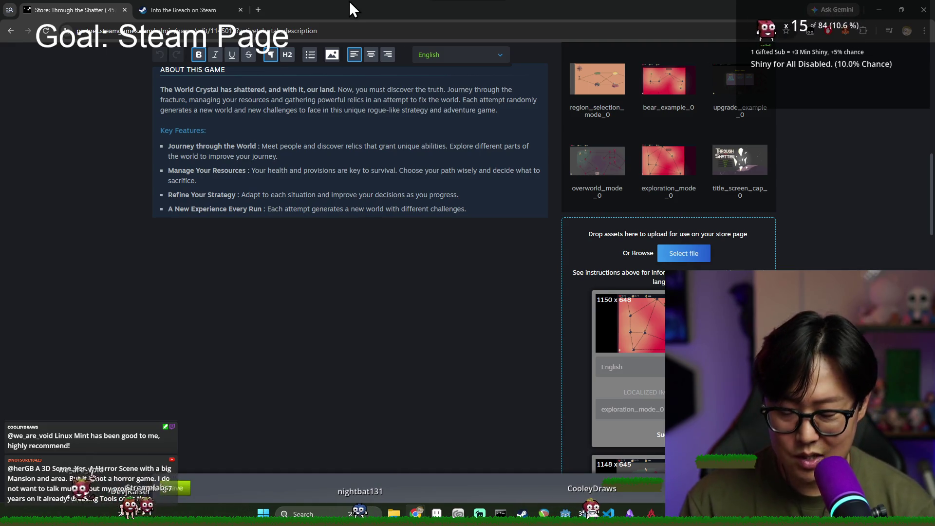
key(ctrl+t)
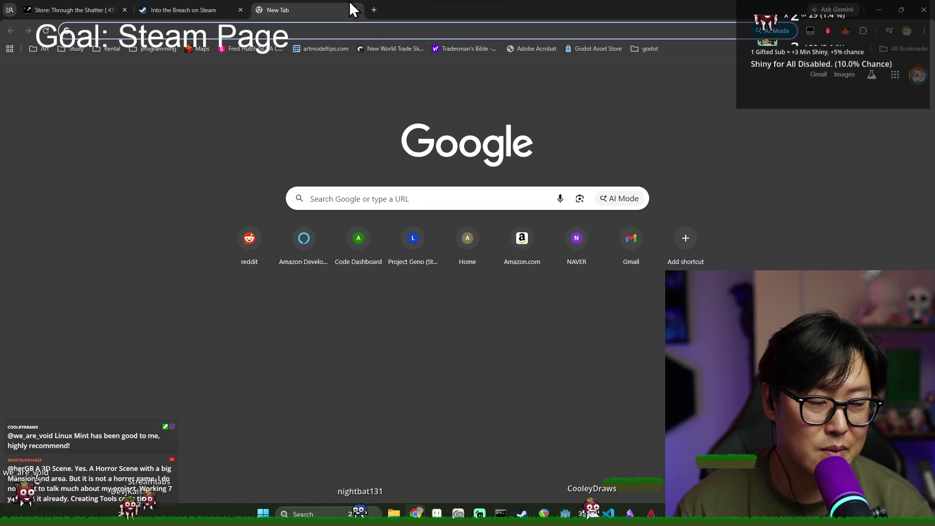
text(blusky)
key(Return)
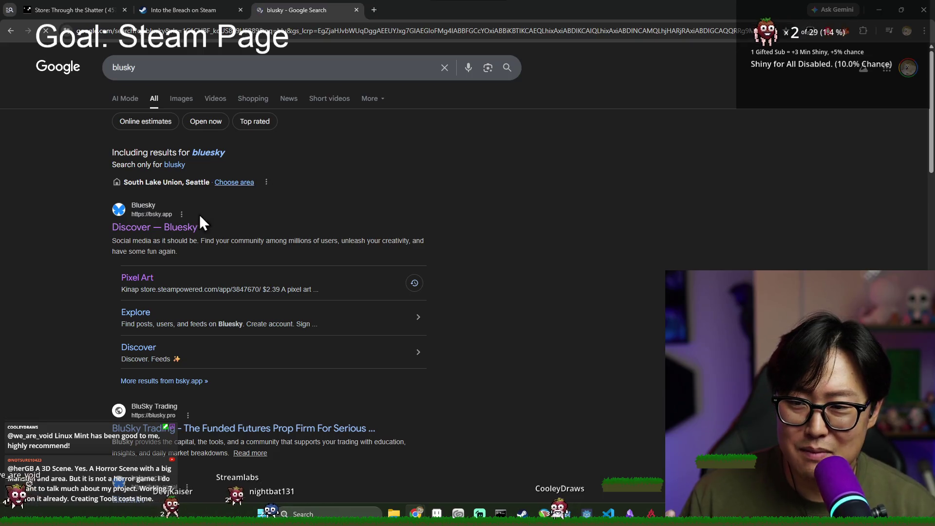
click(175, 227)
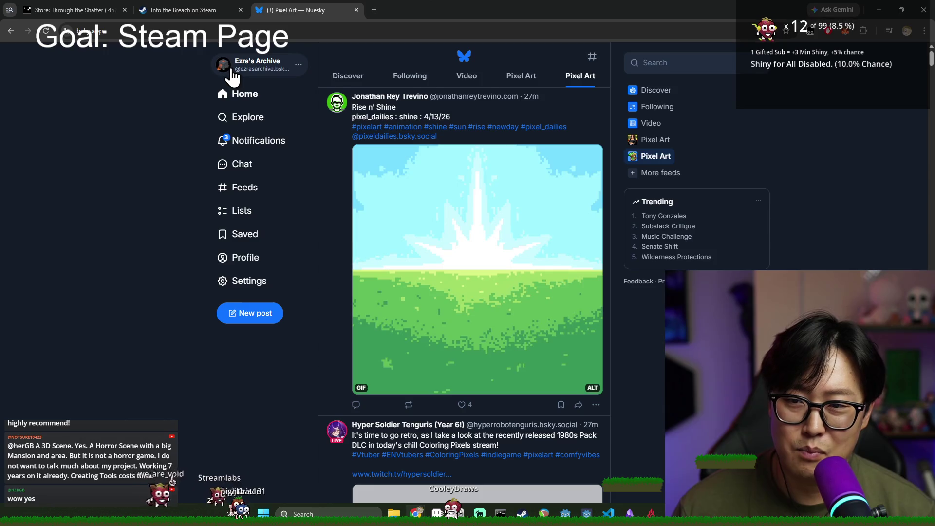
click(232, 70)
click(128, 146)
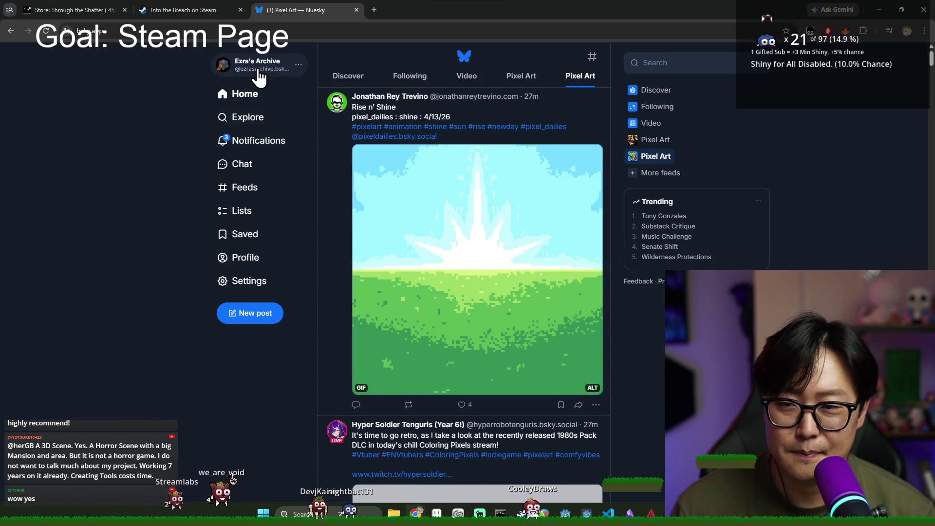
click(259, 73)
click(253, 128)
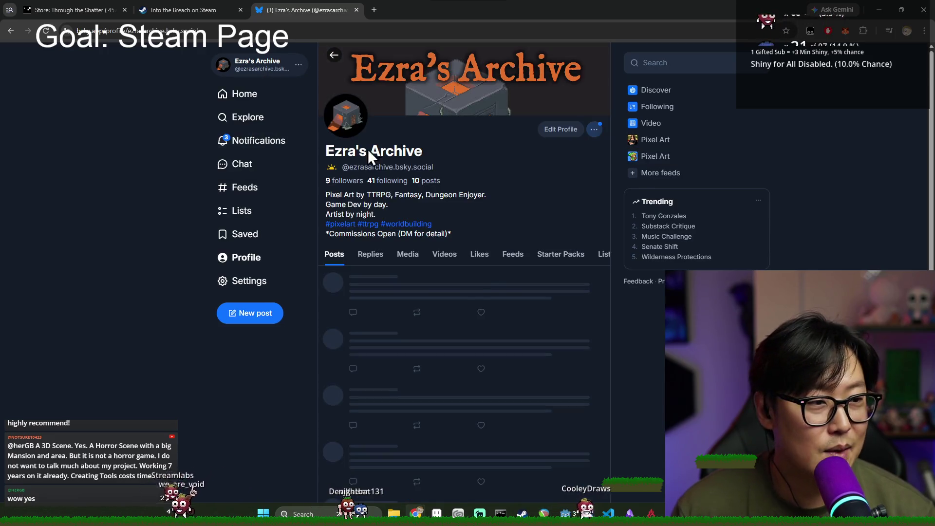
scroll(446, 229, down, 4)
click(445, 265)
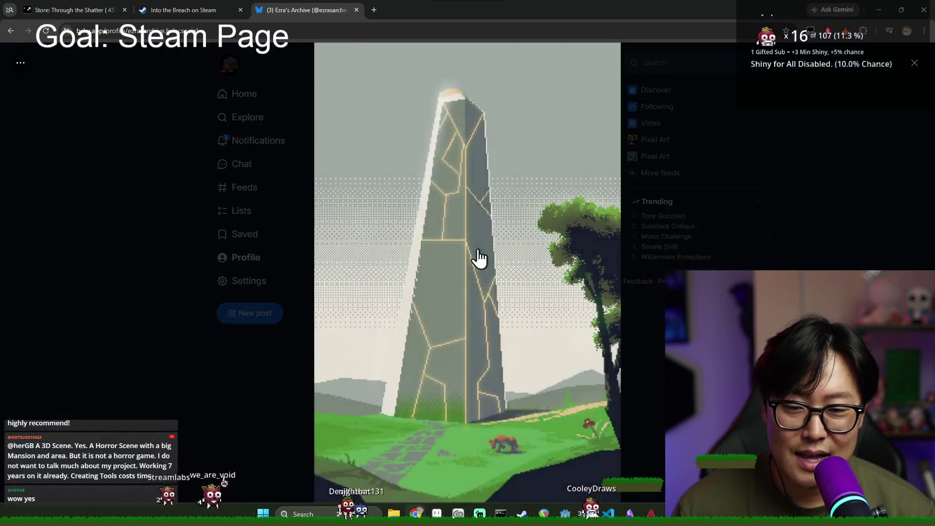
click(653, 303)
scroll(553, 277, down, 10)
scroll(549, 302, down, 3)
click(418, 180)
click(658, 235)
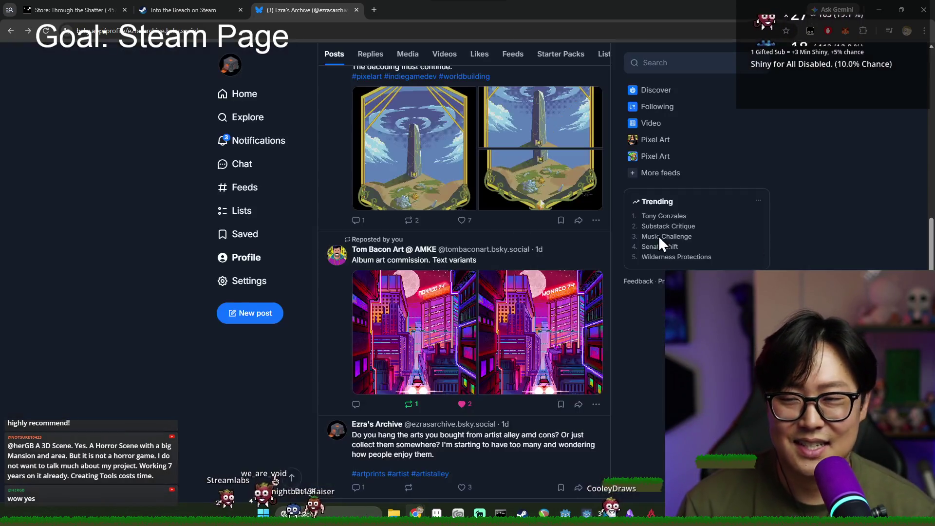
scroll(235, 188, up, 10)
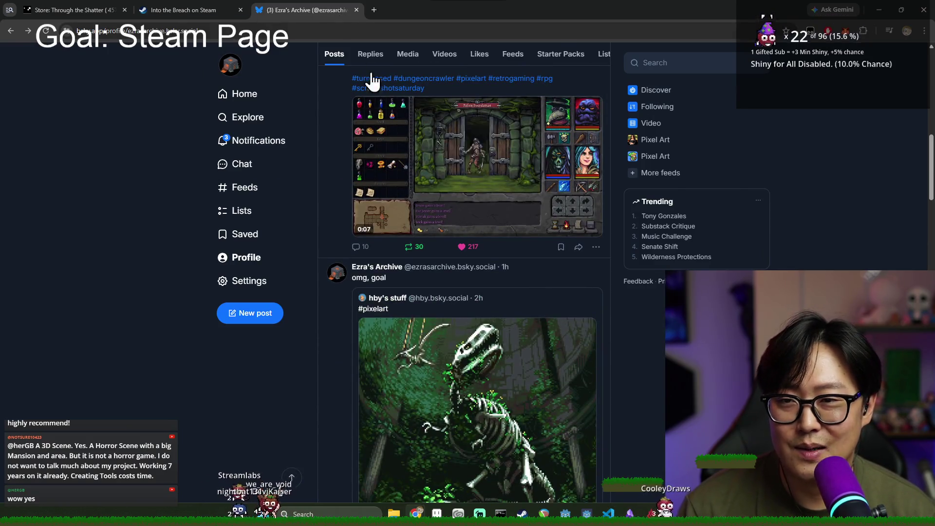
key(ctrl+w)
scroll(469, 255, down, 15)
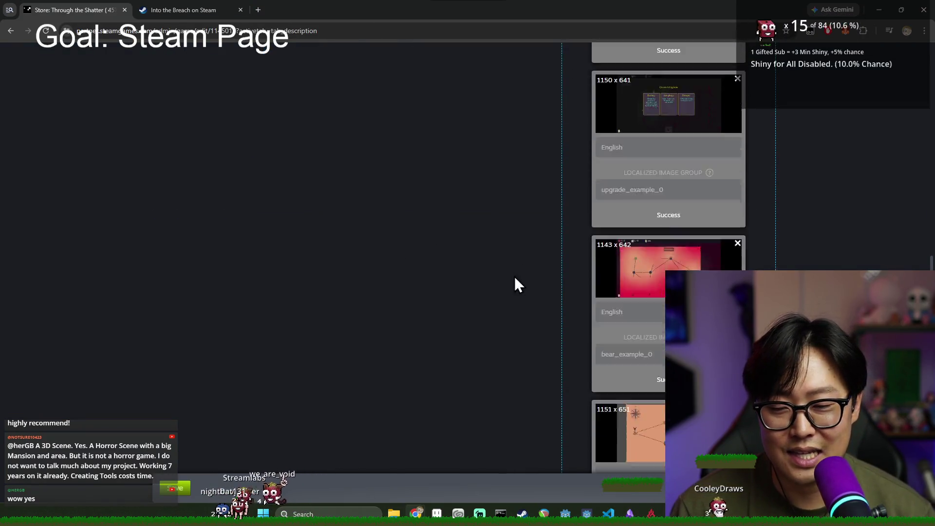
scroll(463, 250, down, 1)
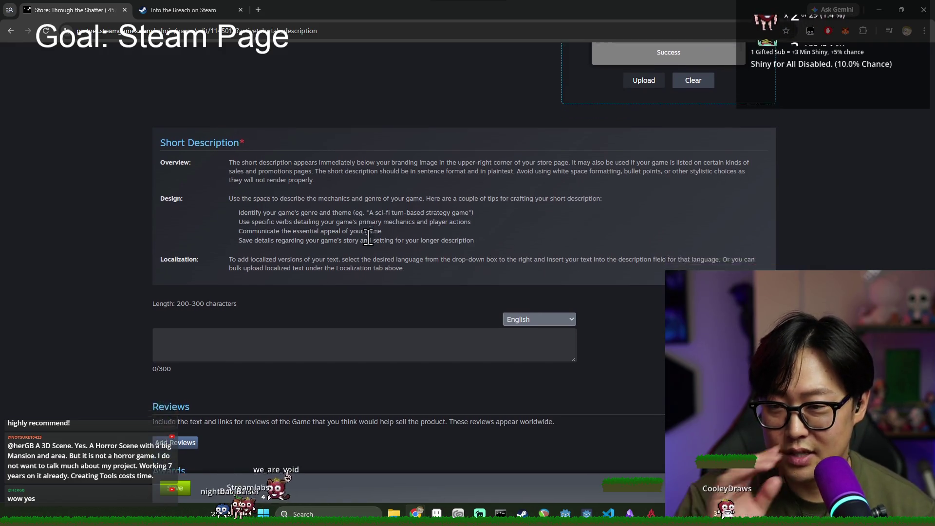
click(286, 308)
click(193, 4)
scroll(308, 246, down, 3)
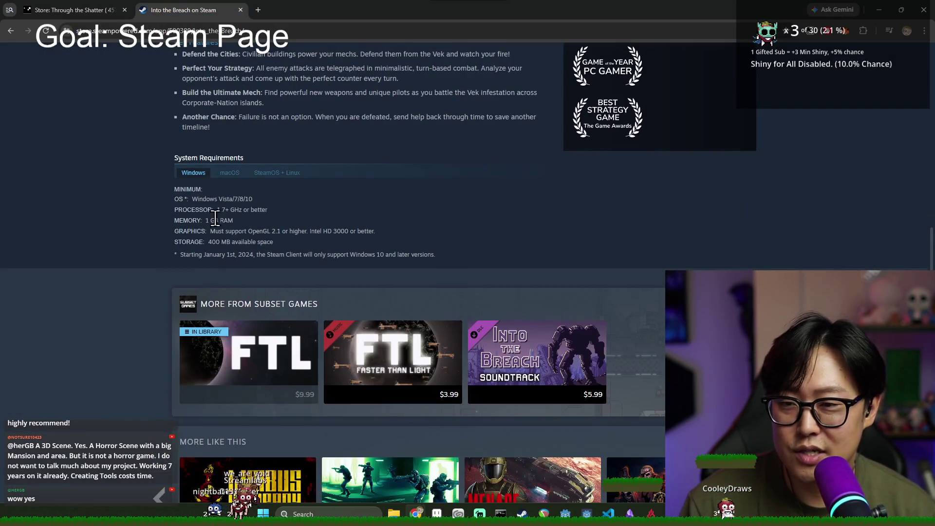
click(77, 4)
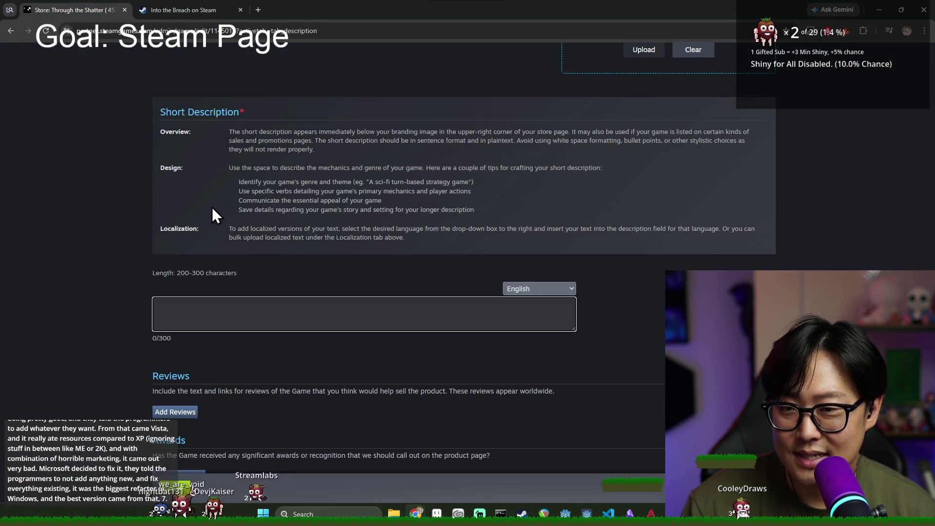
scroll(212, 346, down, 3)
scroll(228, 360, down, 2)
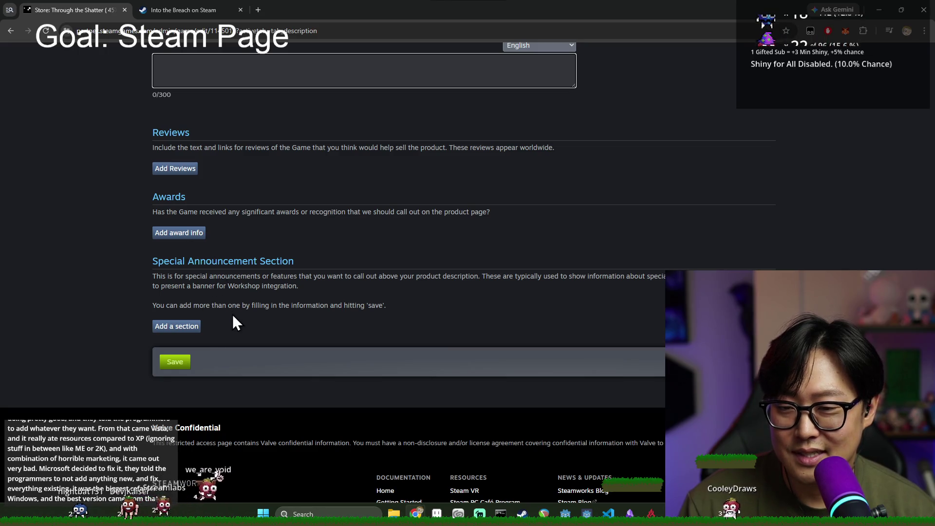
scroll(220, 302, up, 5)
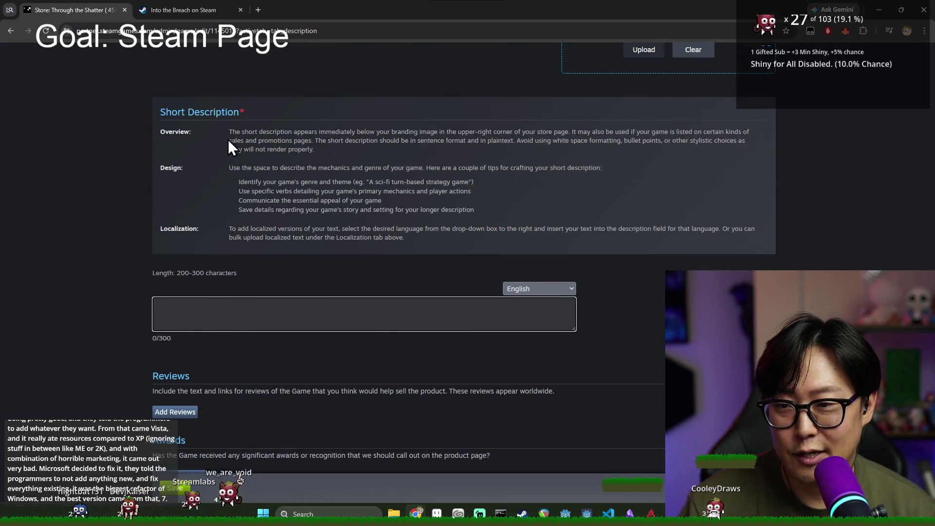
drag(223, 130, 317, 149)
click(319, 141)
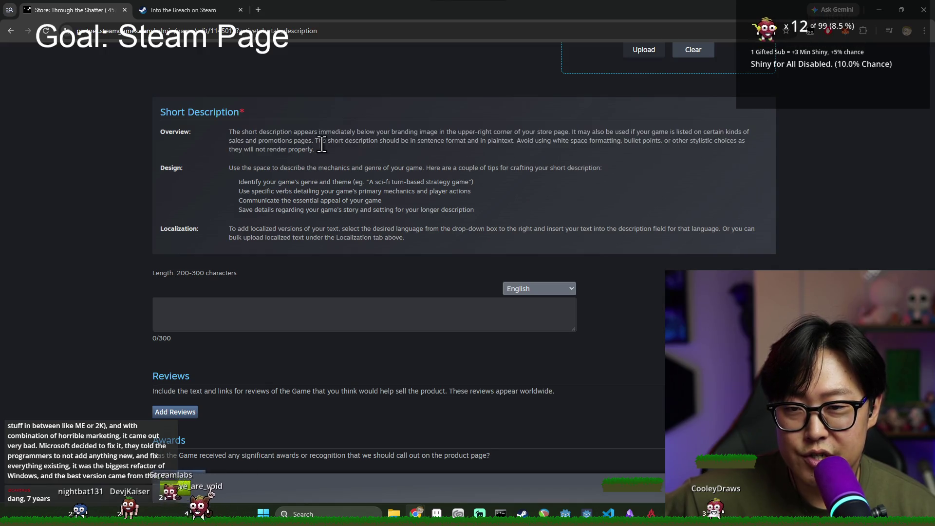